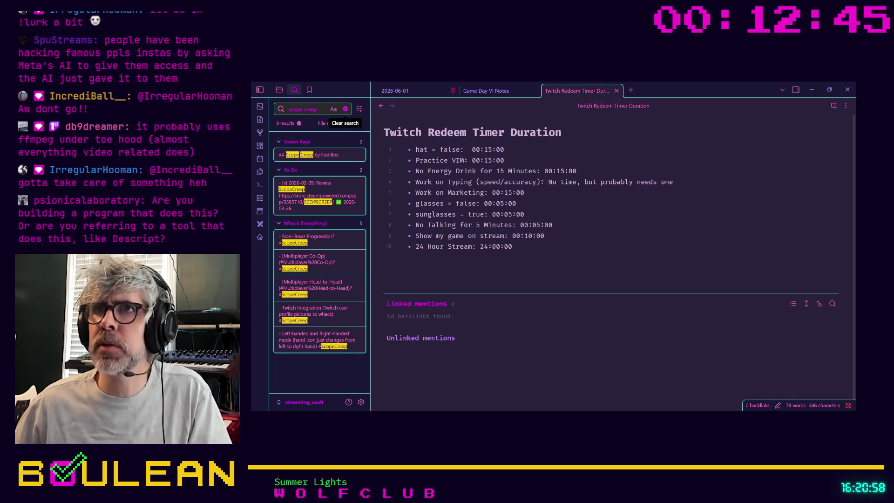
# Step: Clear the 'scope creep' search query and dismiss the search suggestions list
pyautogui.click(345, 109)
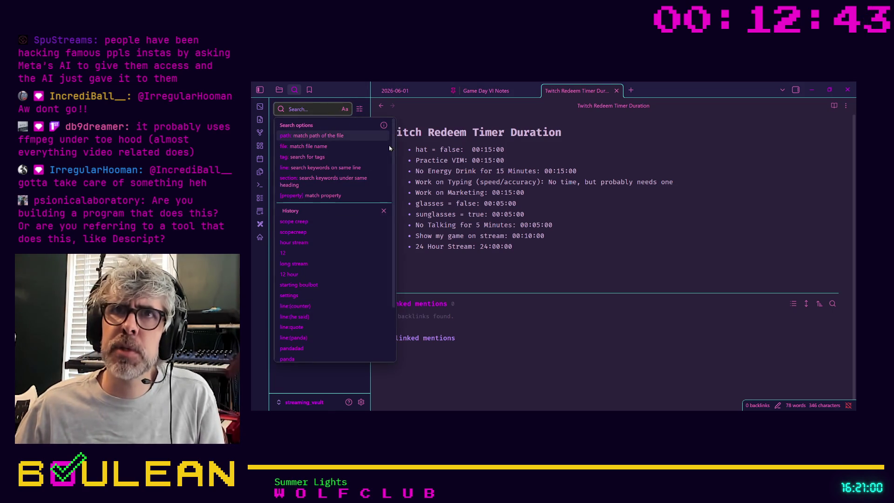
pyautogui.click(568, 278)
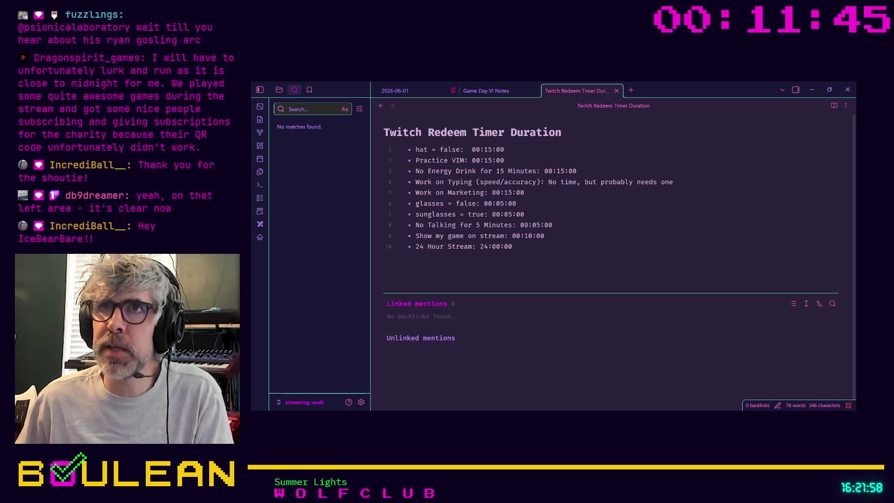
# Step: In the 2026-06-01 daily note, add a General Notes bullet about finding out who someone is
pyautogui.click(395, 90)
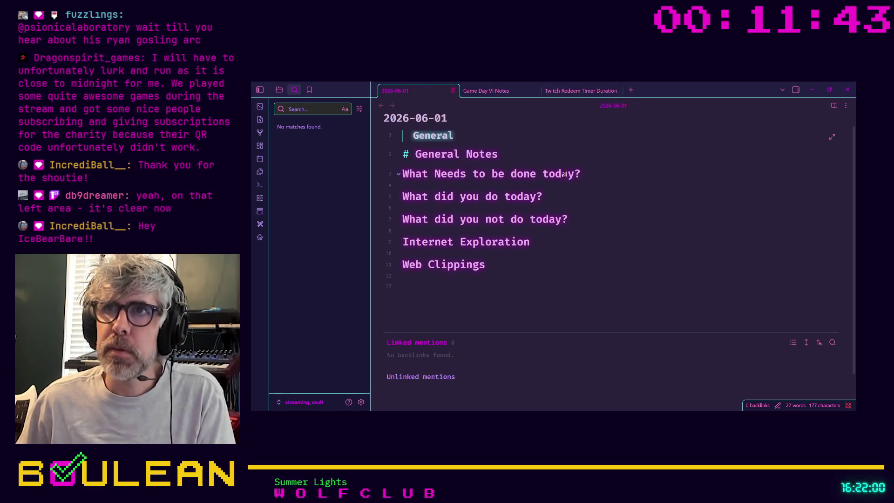
pyautogui.press('Return')
pyautogui.press('Return')
pyautogui.press('Up')
pyautogui.write('- ')
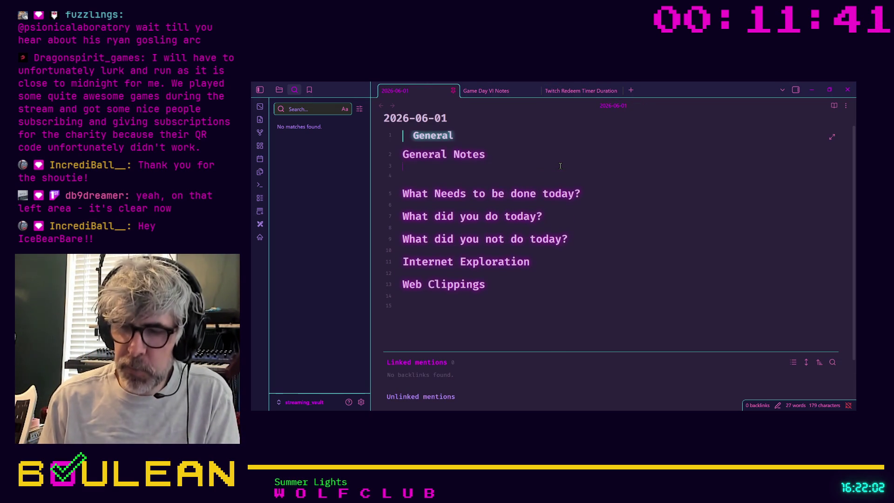
pyautogui.write('Fin')
pyautogui.write(' who ')
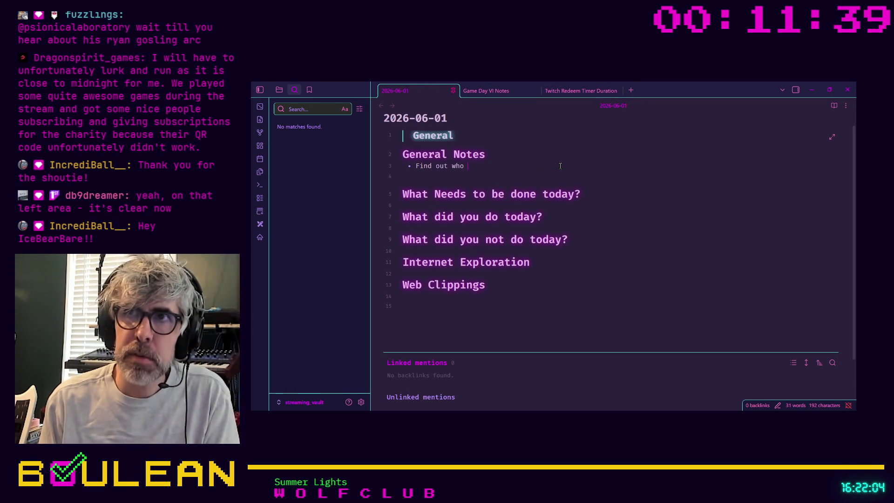
pyautogui.write('a')
pyautogui.write('Trus')
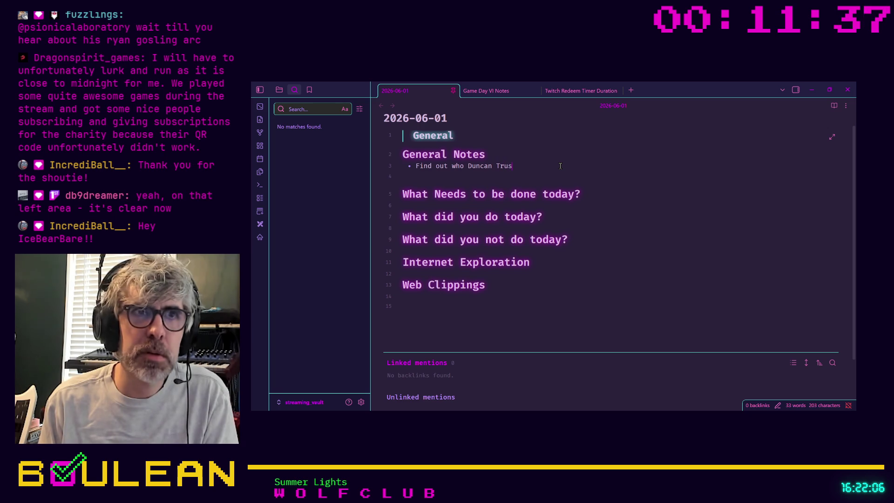
pyautogui.write('w')
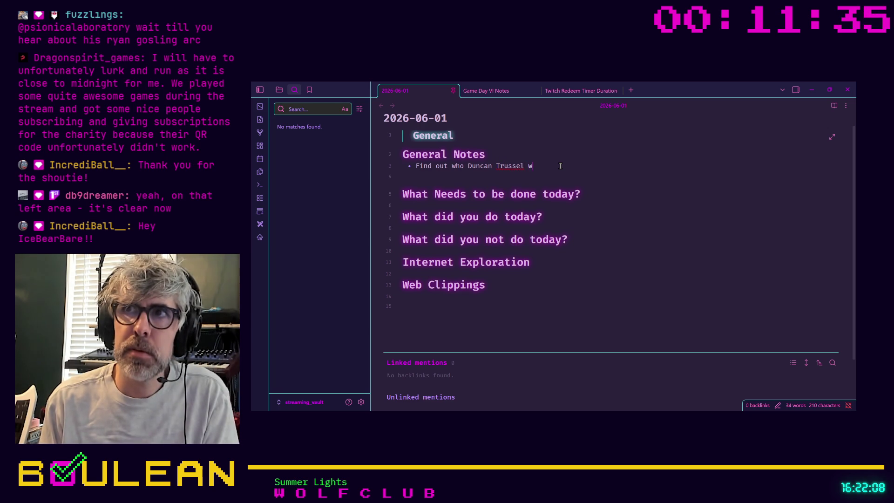
pyautogui.write(' is')
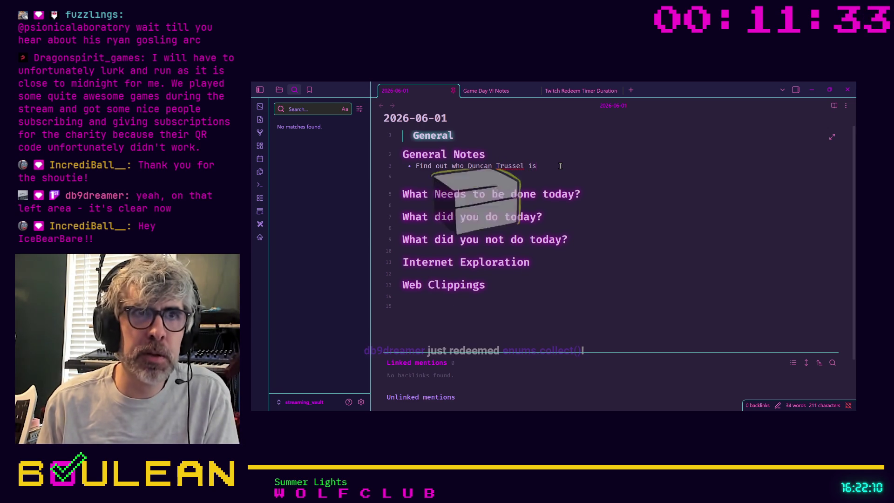
pyautogui.write('!')
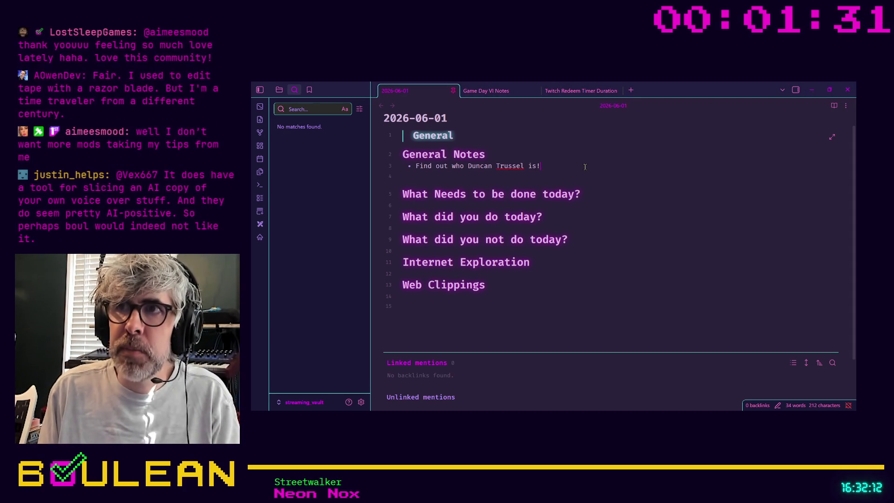
# Step: Add 'Descript for Video Transcription' as a new bullet below the first General Notes bullet
pyautogui.click(585, 167)
pyautogui.press('Return')
pyautogui.write('Descrip')
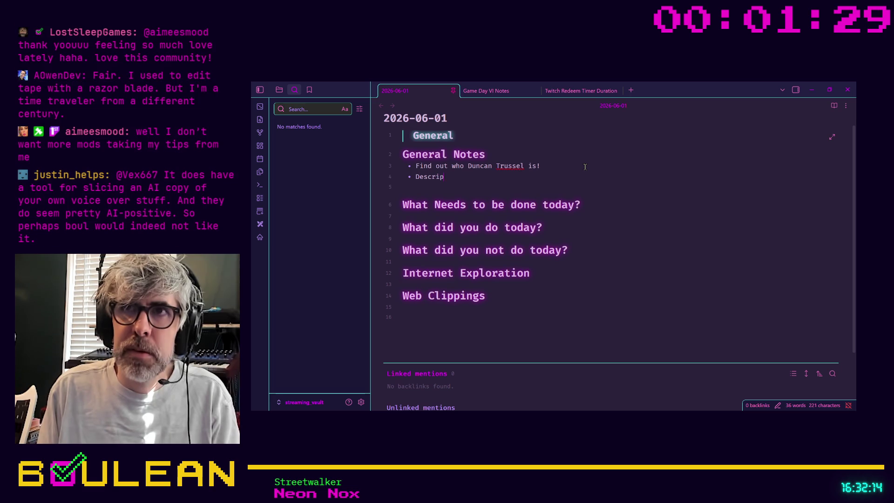
pyautogui.write('t for ')
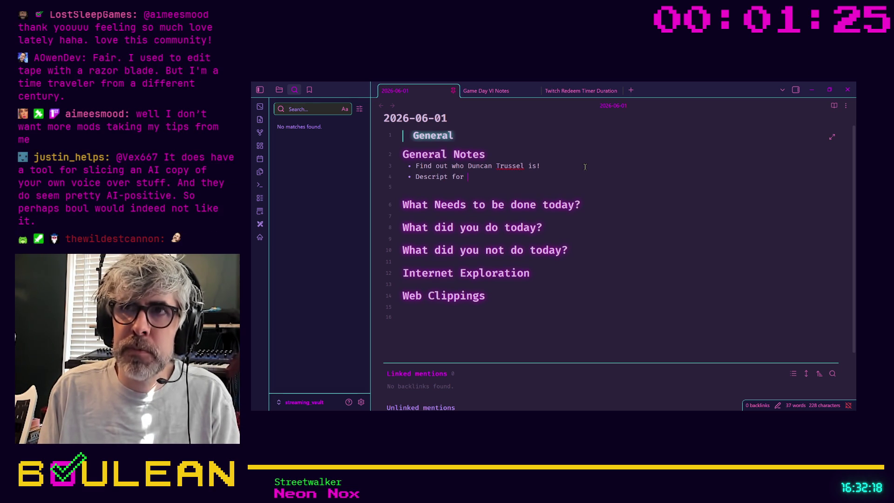
pyautogui.write('Video Transcription')
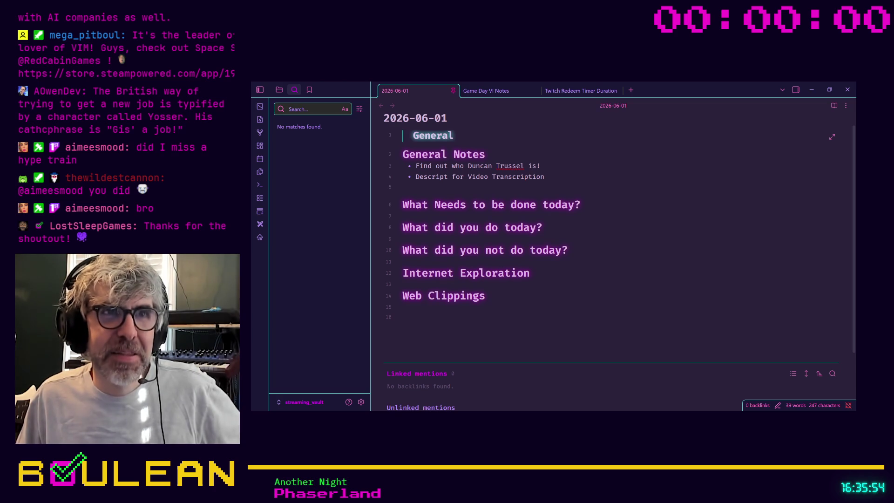
pyautogui.click(562, 176)
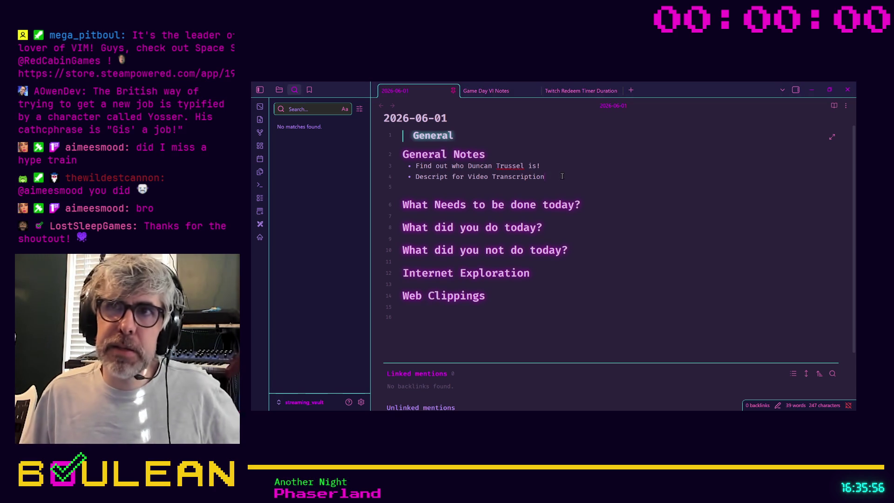
# Step: Add a third General Notes bullet with Yosser's catchphrase "Gis' a job", fixing the typo
pyautogui.press('Return')
pyautogui.write("Yos'")
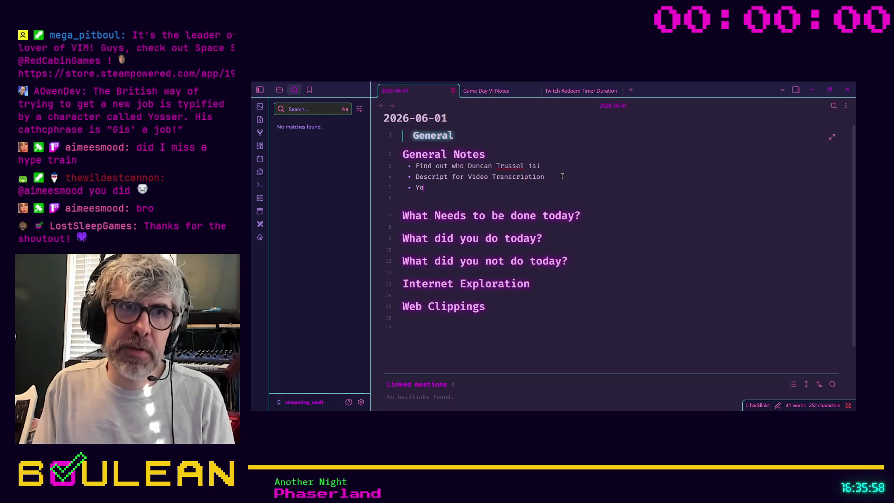
pyautogui.write("sser Gis'")
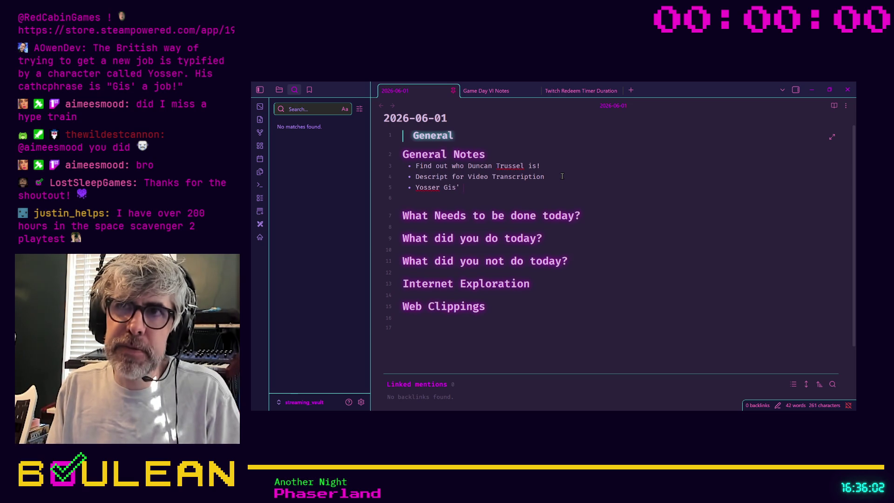
pyautogui.press('BackSpace')
pyautogui.press('BackSpace')
pyautogui.press('BackSpace')
pyautogui.write('"Gis\' a job')
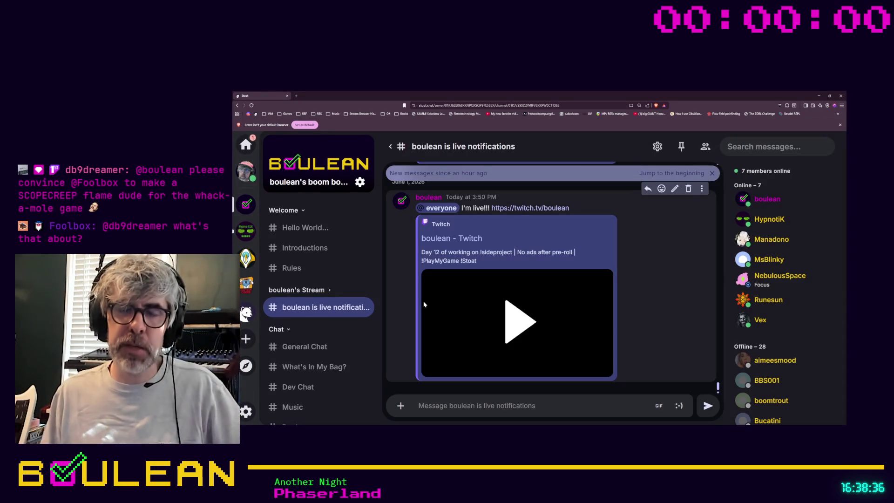
# Step: Expand the Whack Everything! category and open its Community Art channel
pyautogui.scroll(-1, 305, 316)
pyautogui.scroll(-8, 305, 316)
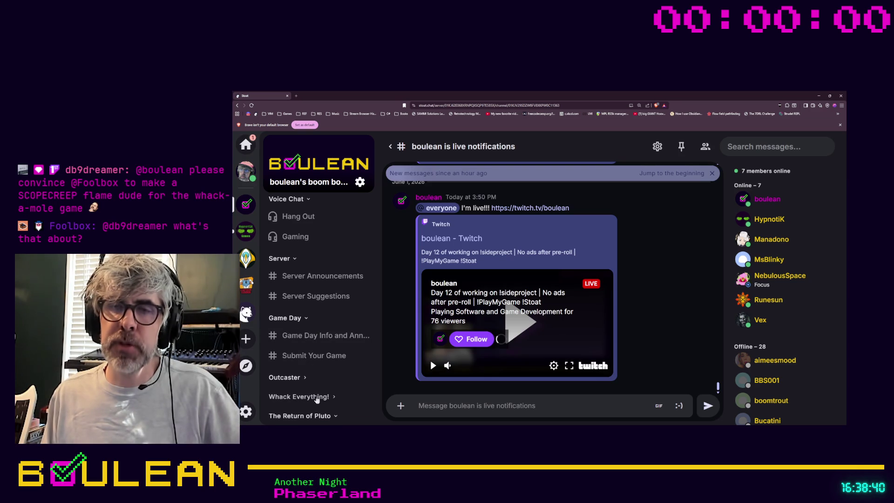
pyautogui.click(330, 399)
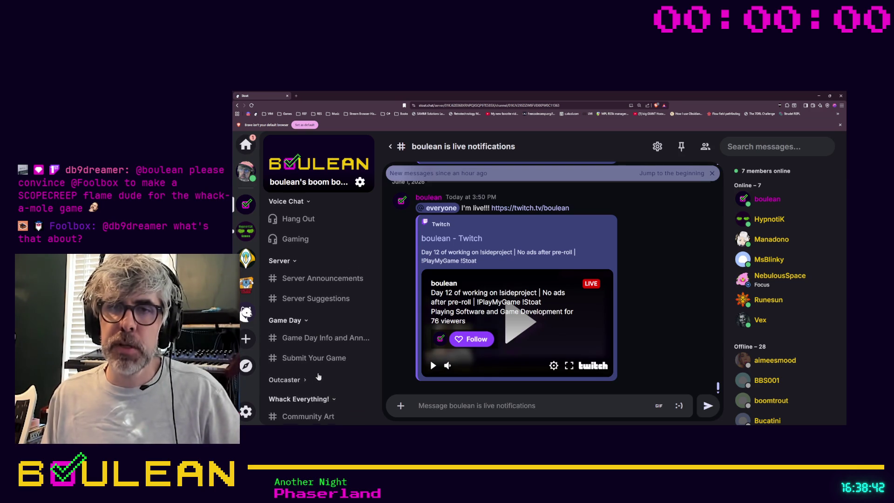
pyautogui.scroll(-1, 303, 396)
pyautogui.click(303, 394)
# Step: Browse the pixel-art submissions, then load the 'boulean's boom boom room' Discord server in a new tab
pyautogui.scroll(2, 558, 309)
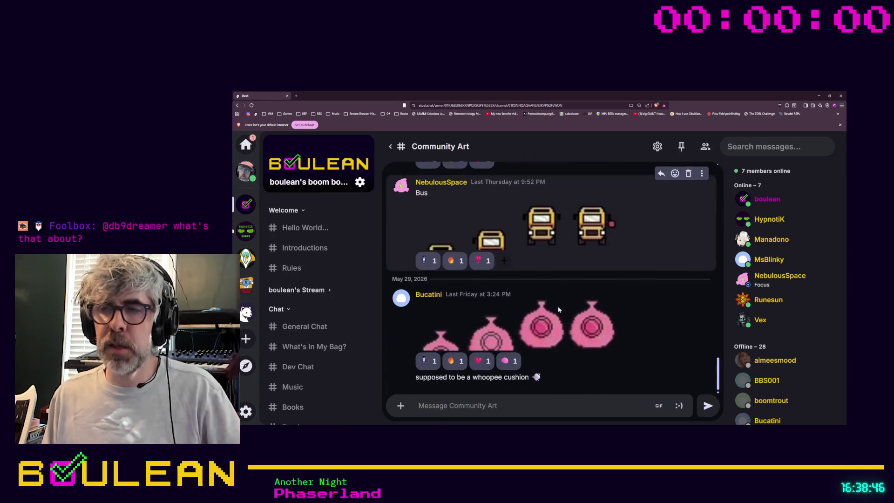
pyautogui.scroll(5, 578, 309)
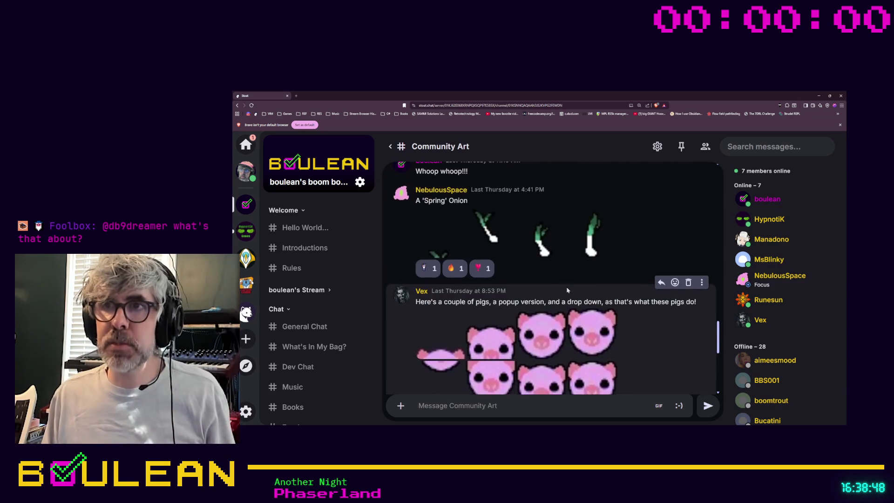
pyautogui.scroll(5, 542, 278)
pyautogui.scroll(-5, 542, 278)
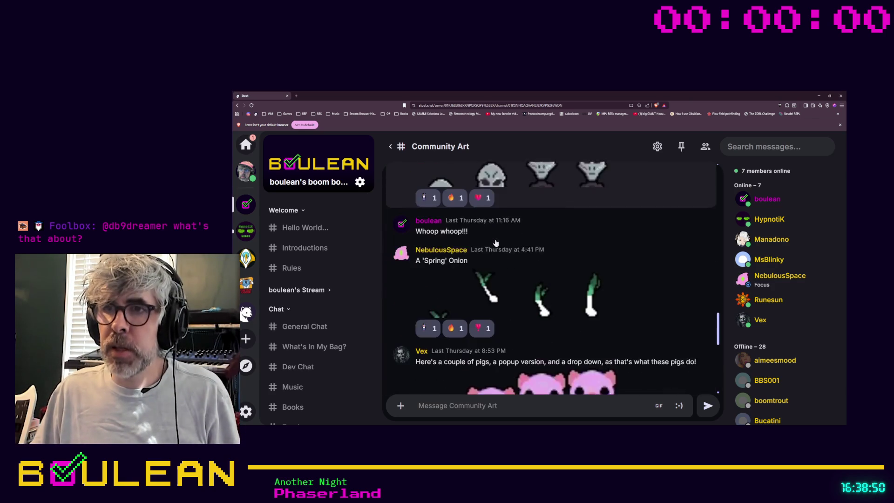
pyautogui.scroll(-2, 540, 284)
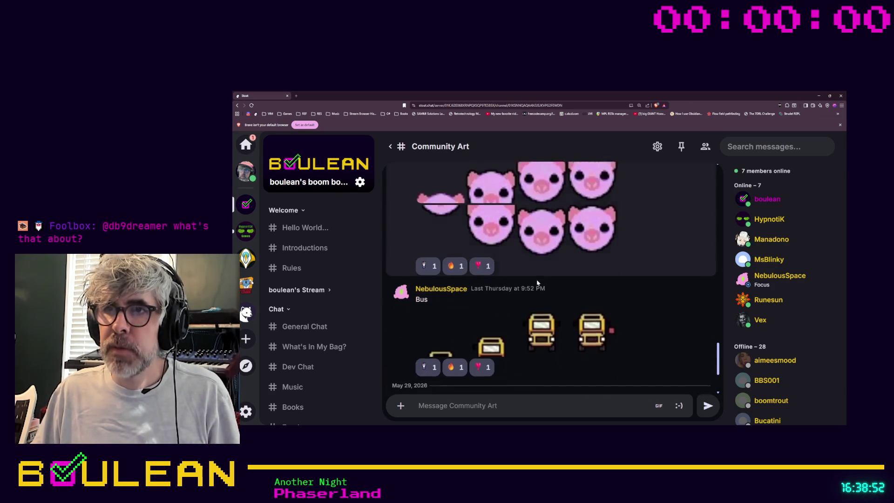
pyautogui.scroll(-1, 599, 295)
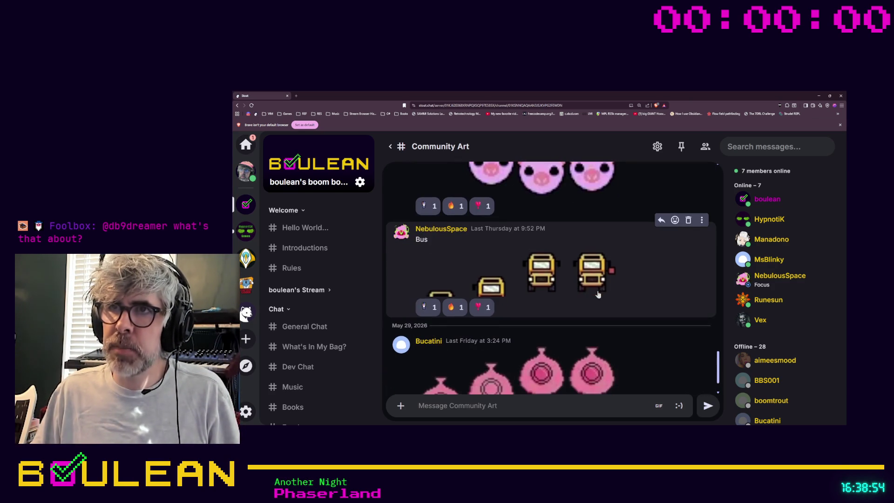
pyautogui.scroll(-1, 572, 278)
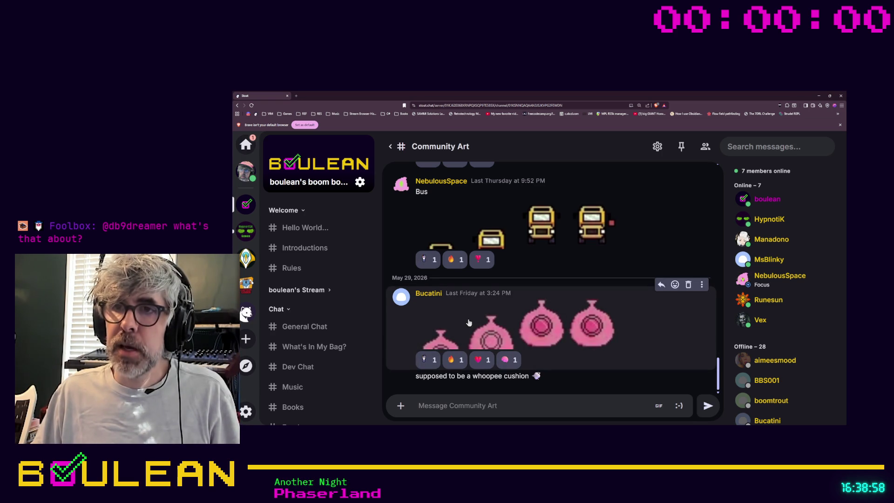
pyautogui.click(295, 96)
pyautogui.click(248, 114)
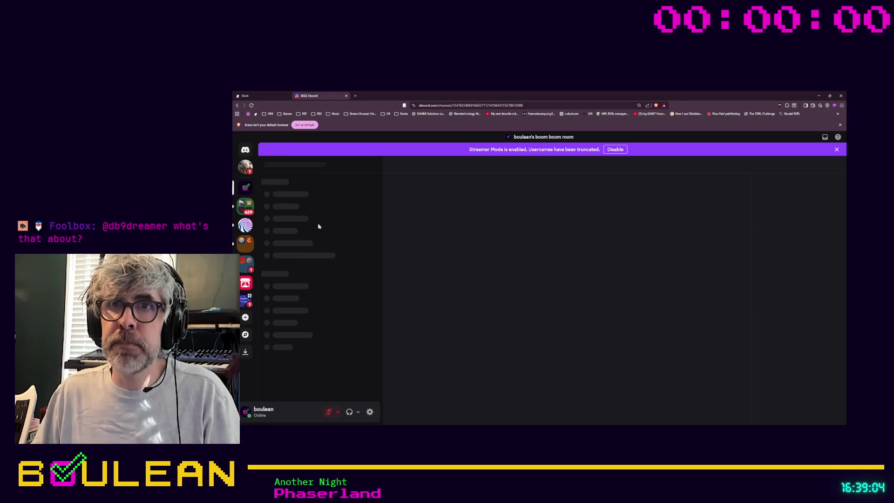
pyautogui.scroll(-10, 319, 311)
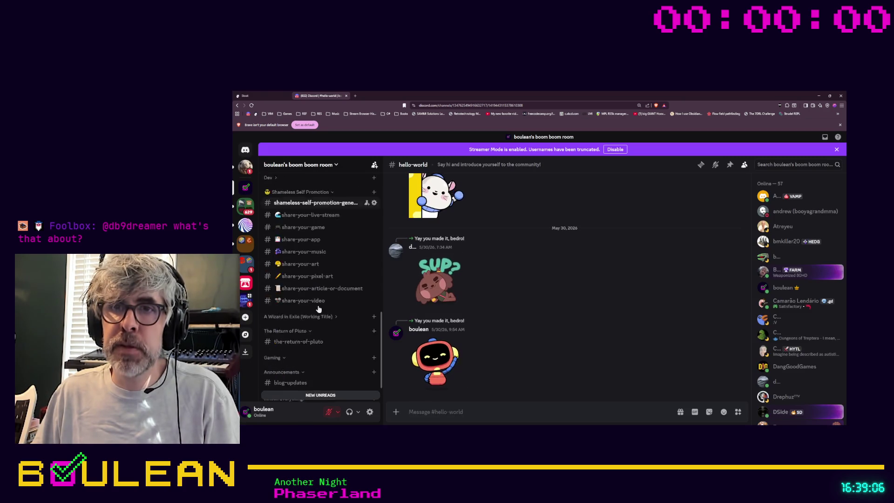
pyautogui.scroll(-2, 317, 309)
pyautogui.click(288, 391)
pyautogui.scroll(10, 643, 302)
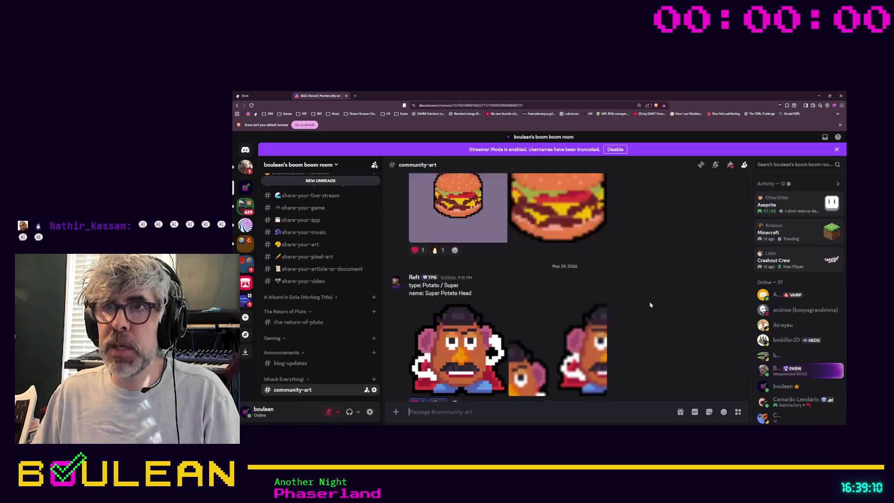
pyautogui.scroll(-2, 650, 305)
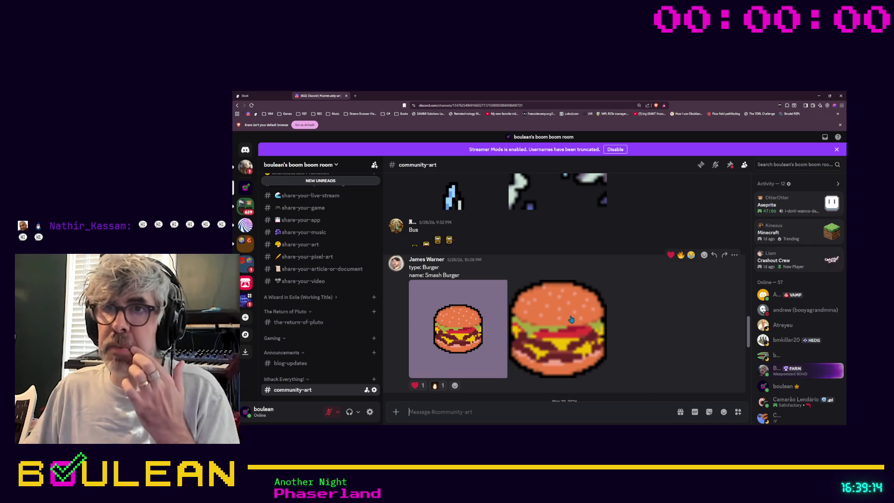
pyautogui.scroll(-2, 562, 299)
pyautogui.scroll(-2, 560, 296)
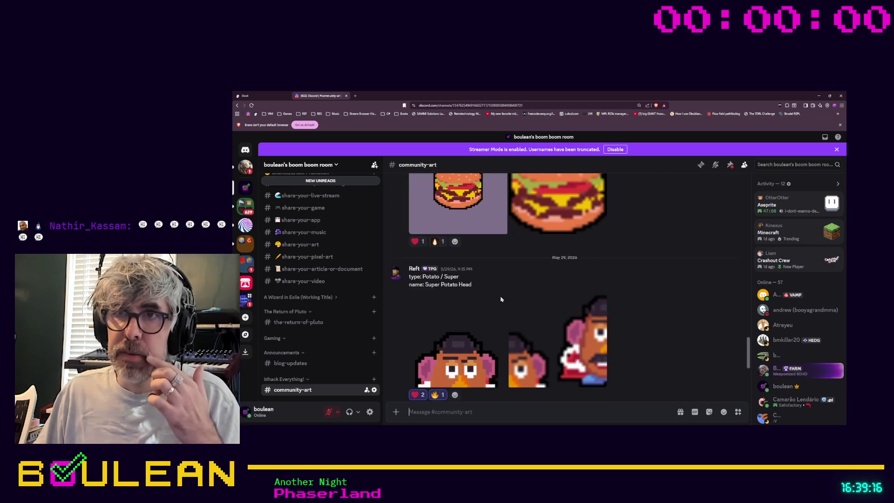
pyautogui.scroll(-1, 466, 309)
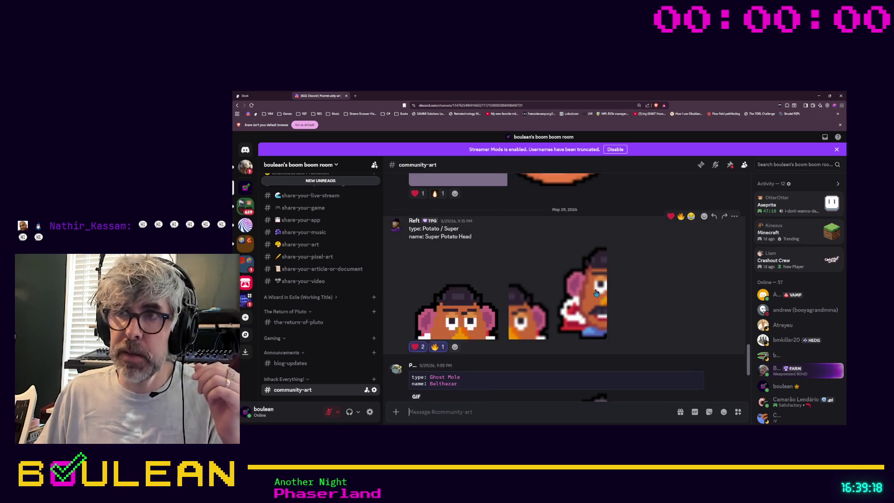
pyautogui.scroll(-1, 559, 296)
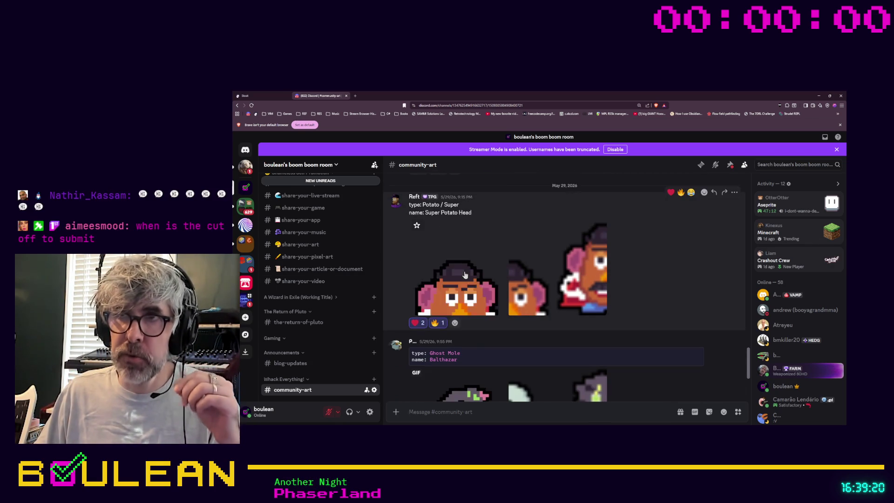
pyautogui.scroll(-1, 493, 272)
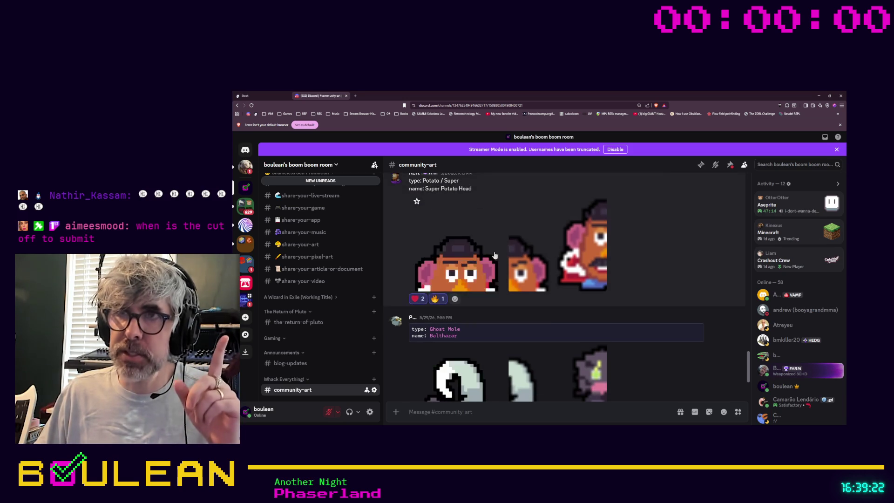
pyautogui.scroll(-3, 484, 265)
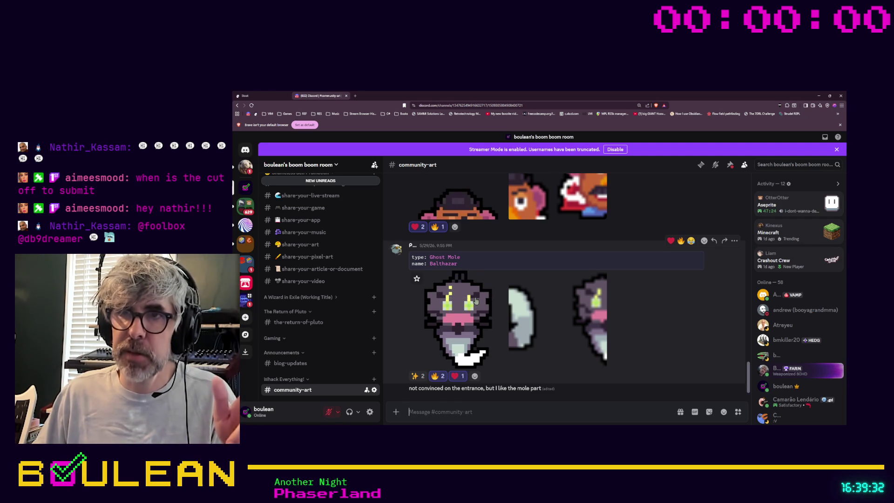
pyautogui.scroll(1, 476, 302)
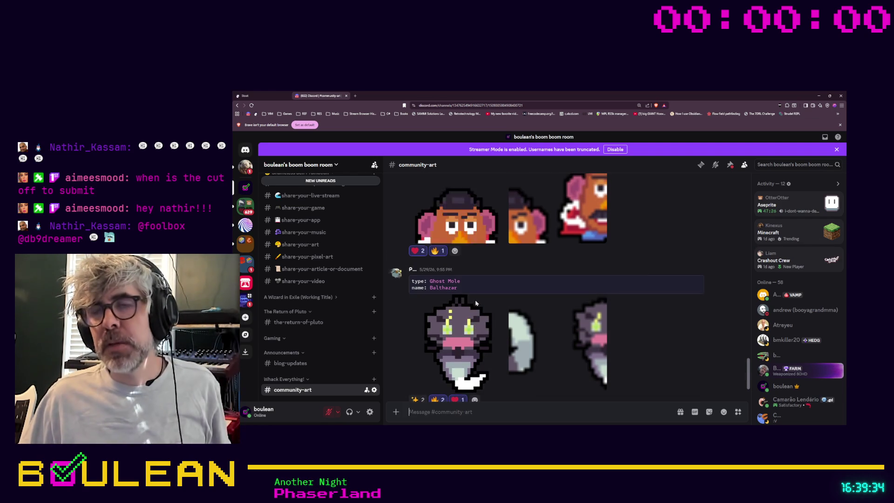
pyautogui.scroll(-1, 476, 303)
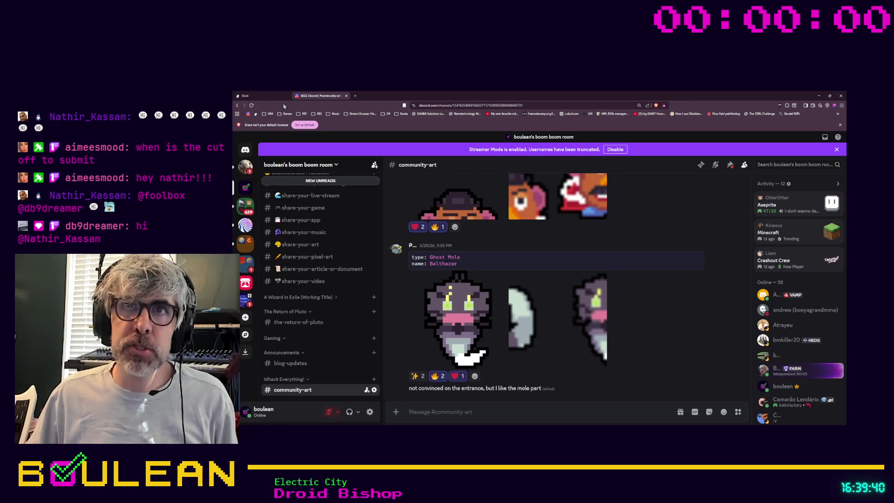
pyautogui.scroll(10, 646, 287)
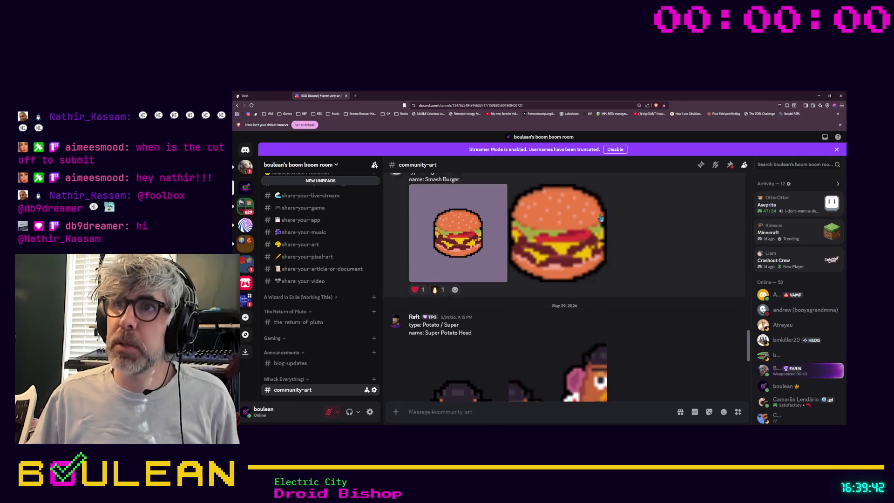
pyautogui.scroll(3, 618, 231)
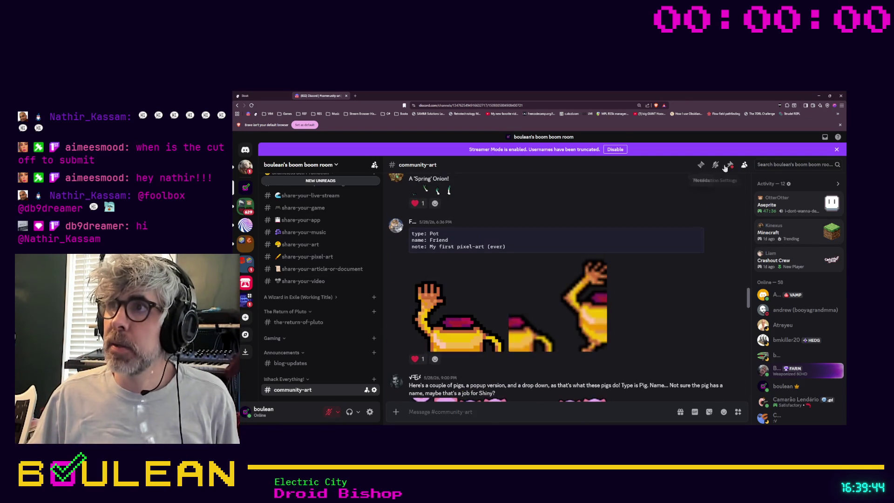
pyautogui.click(731, 165)
pyautogui.scroll(-1, 666, 320)
pyautogui.scroll(-5, 666, 321)
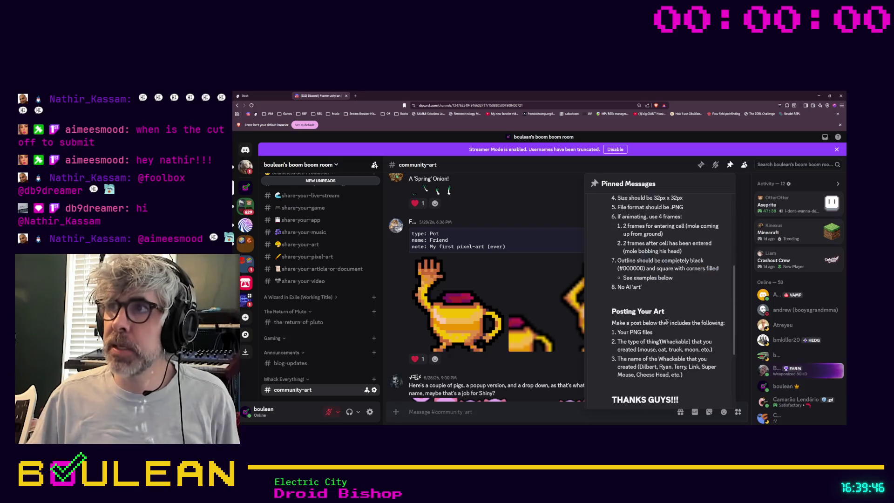
pyautogui.click(534, 255)
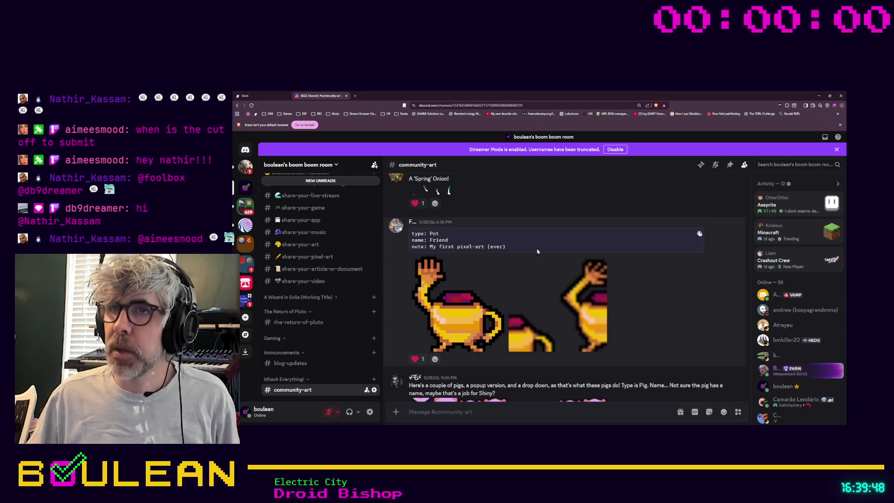
pyautogui.scroll(-1, 535, 266)
pyautogui.scroll(-1, 535, 270)
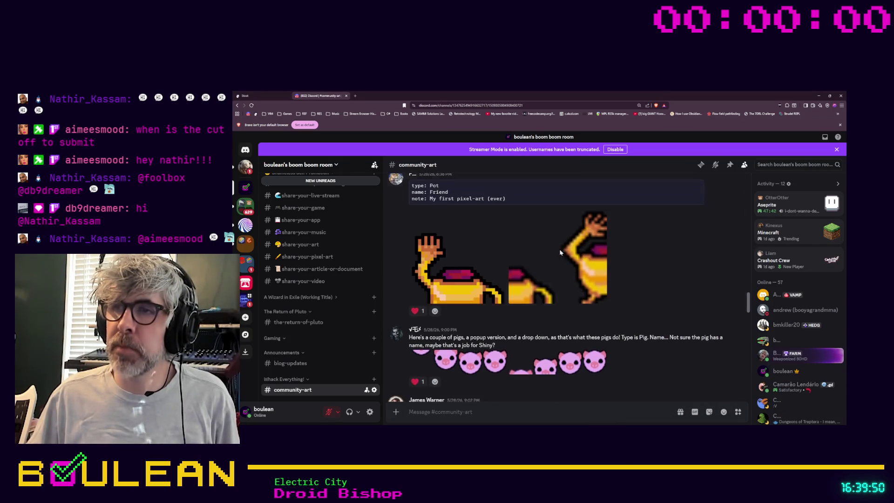
pyautogui.scroll(-3, 472, 245)
pyautogui.scroll(-10, 472, 244)
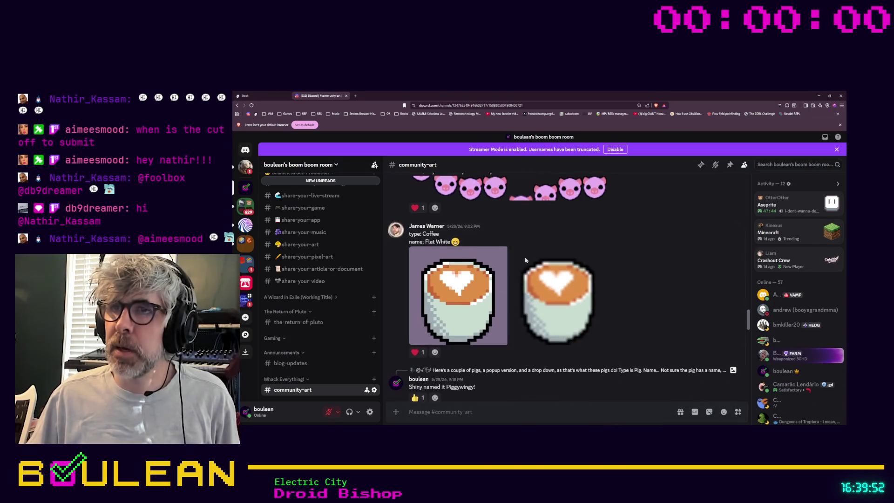
pyautogui.scroll(-3, 538, 300)
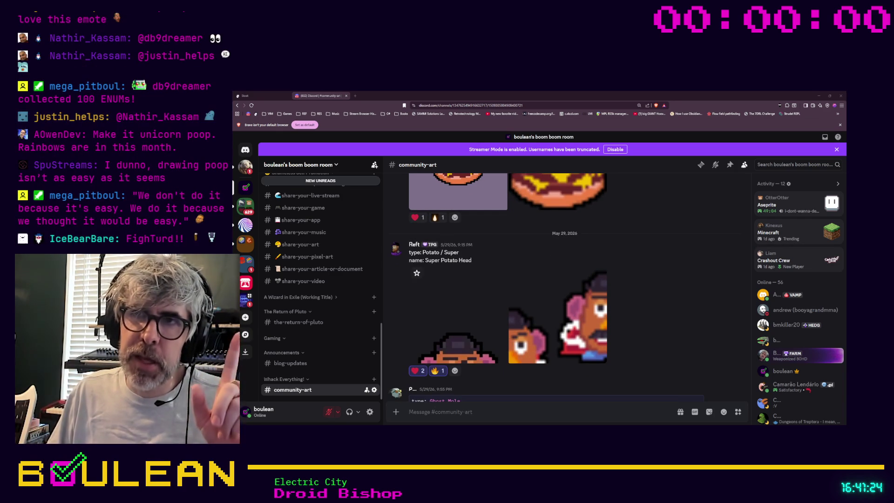
pyautogui.click(474, 303)
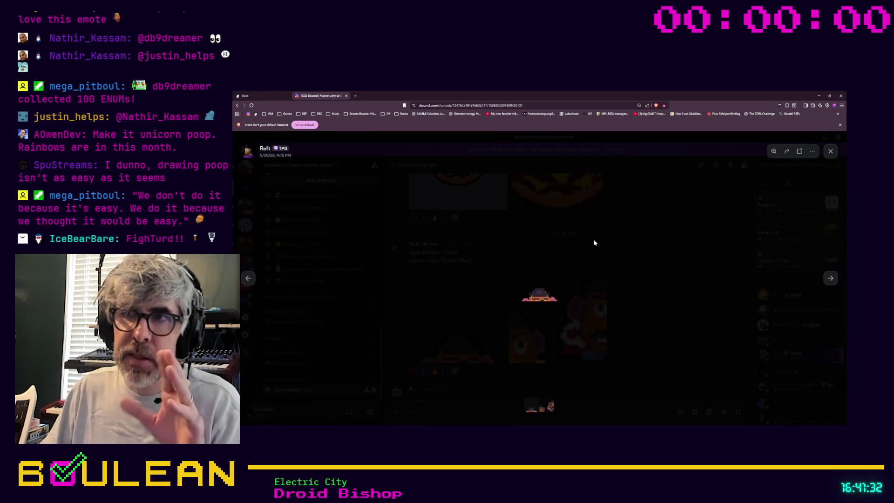
pyautogui.click(516, 334)
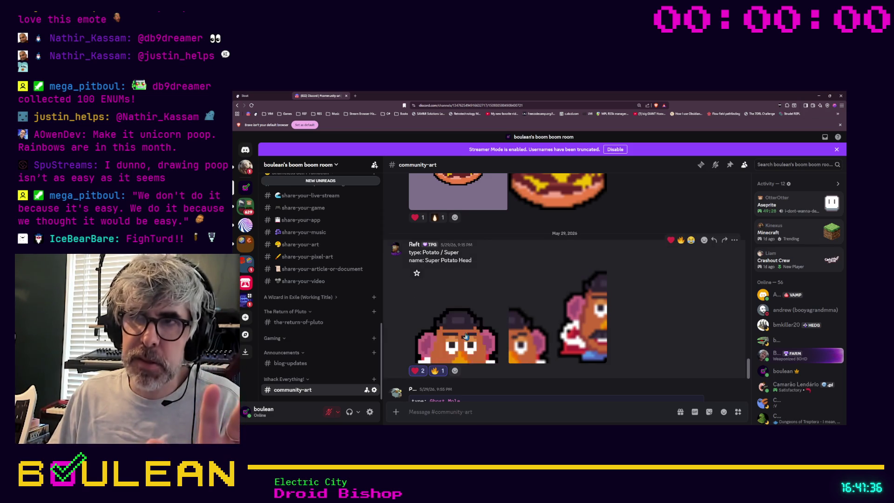
pyautogui.click(561, 329)
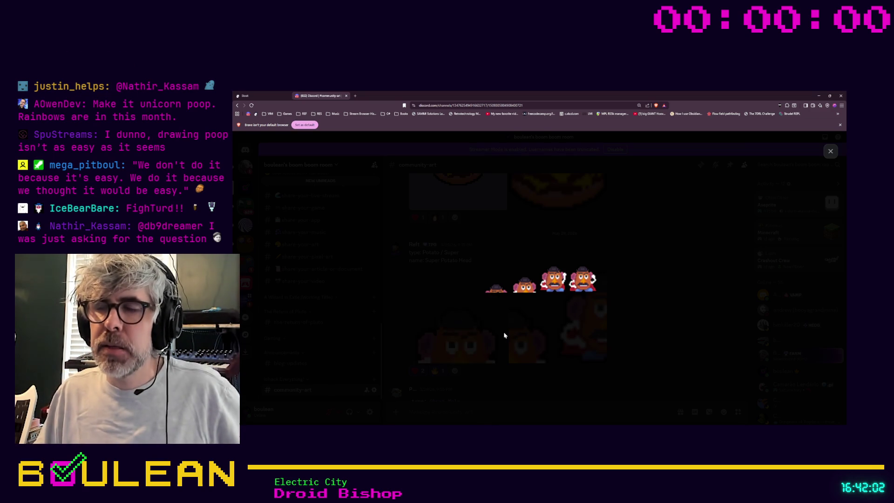
pyautogui.click(649, 319)
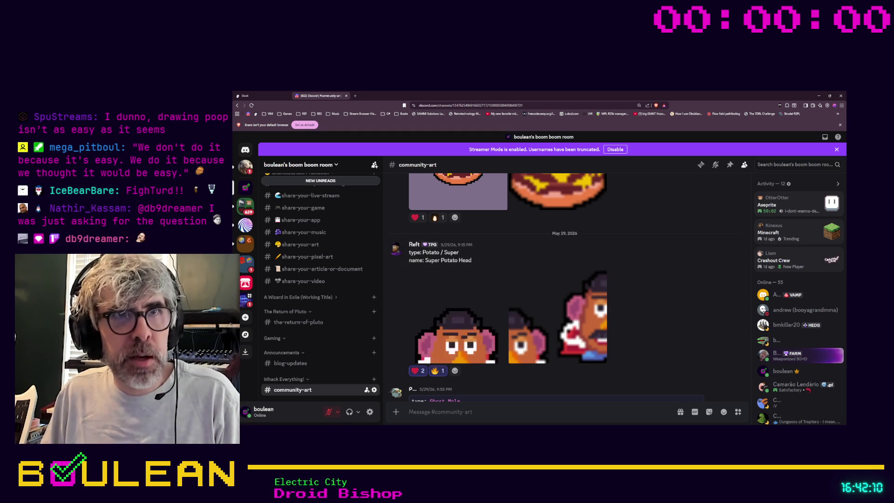
pyautogui.scroll(-2, 652, 312)
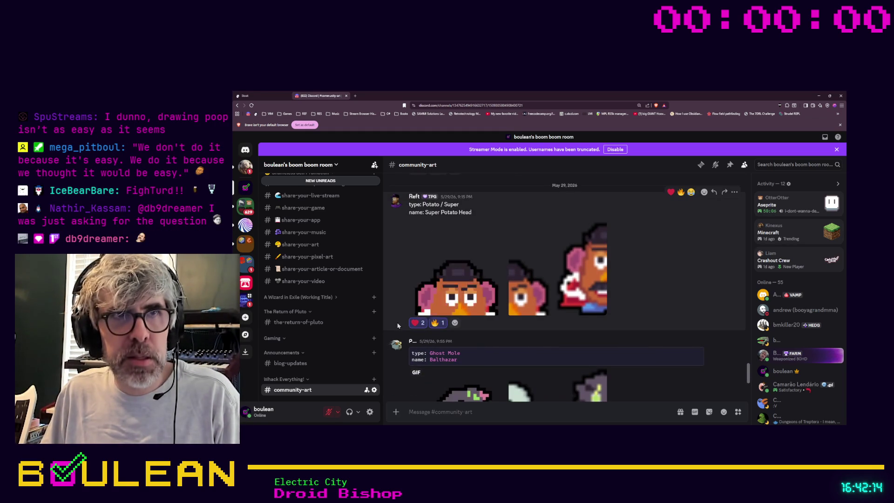
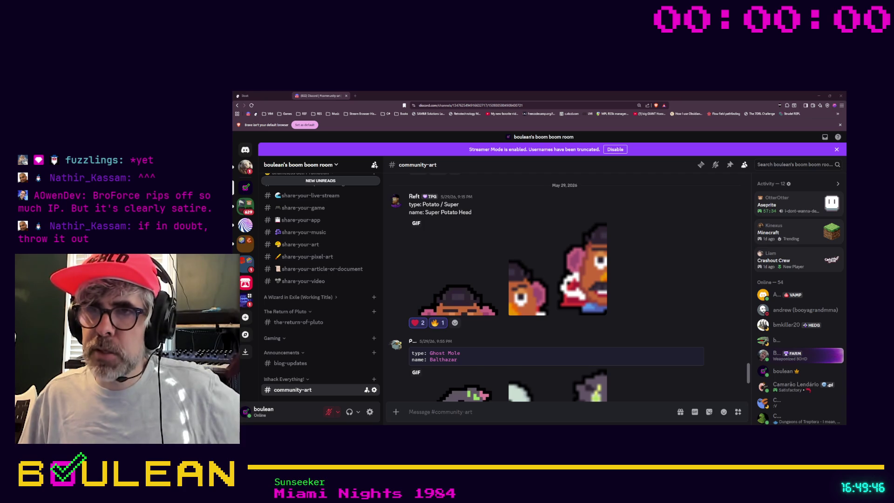
# Step: View the enlarged potato GIF, scroll down to the Ghost Mole post, then minimize Discord
pyautogui.click(464, 295)
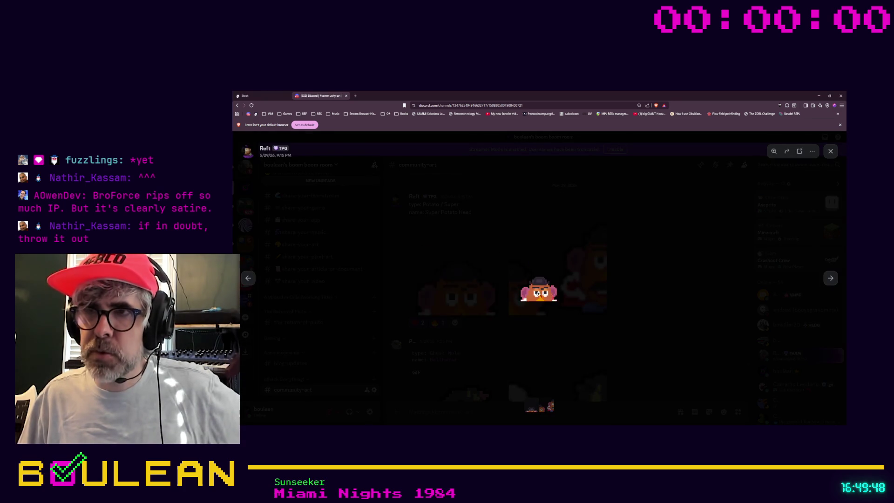
pyautogui.click(642, 308)
pyautogui.scroll(-2, 639, 310)
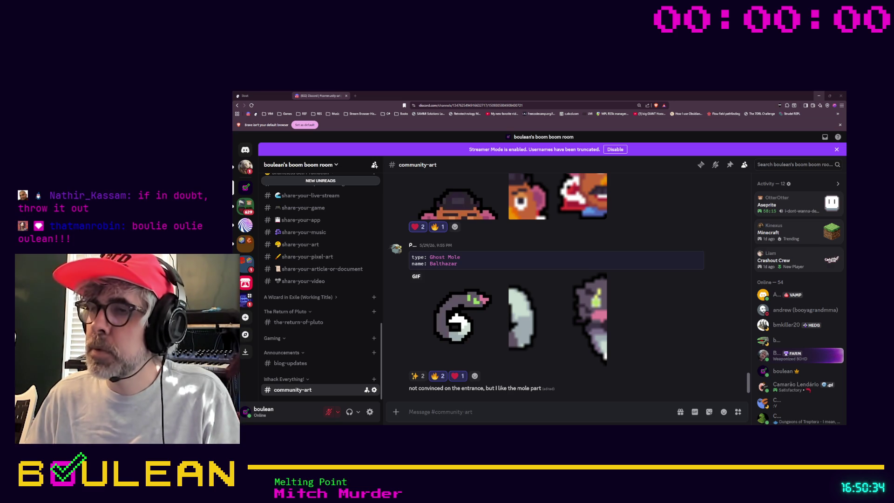
pyautogui.click(819, 96)
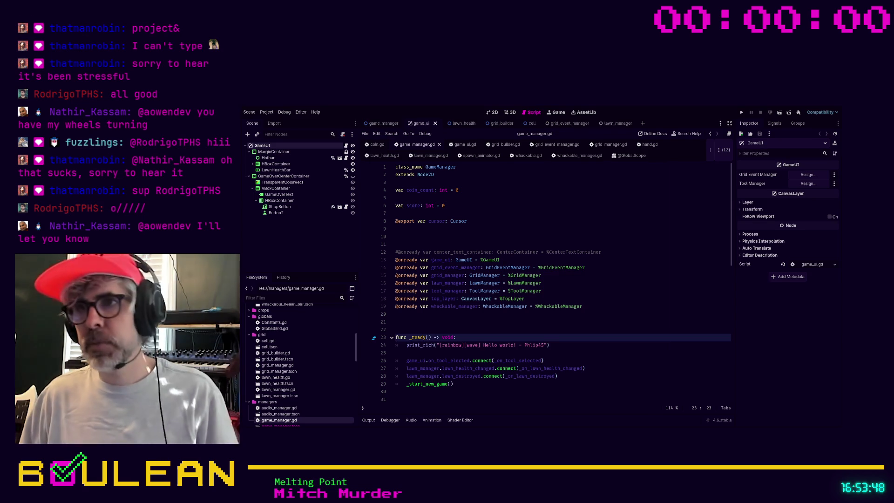
# Step: Click into the game_manager.gd script in the Godot editor
pyautogui.click(575, 322)
# Step: Run the whack-a-mole project, stop it, relaunch it and whack a top-row mole
pyautogui.press('F5')
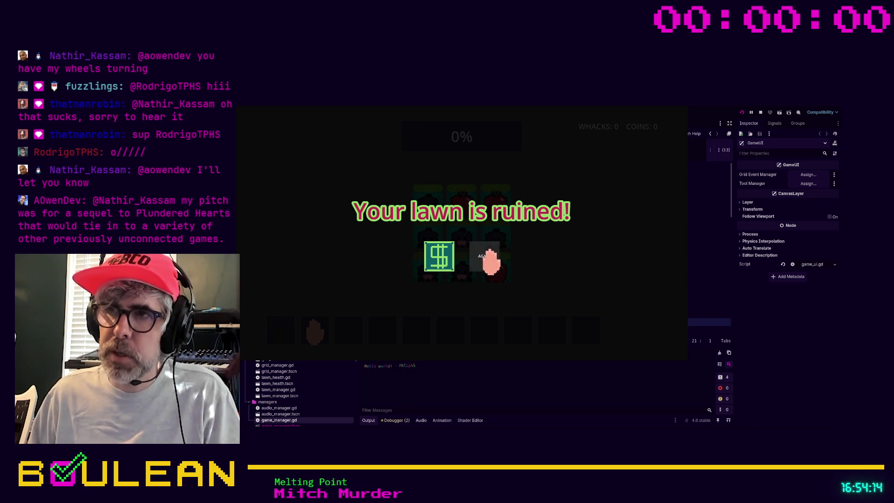
pyautogui.press('F8')
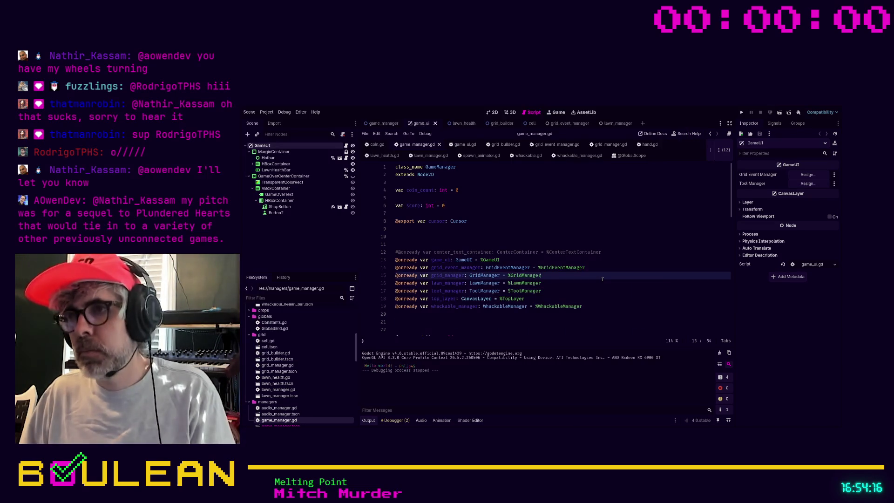
pyautogui.press('F5')
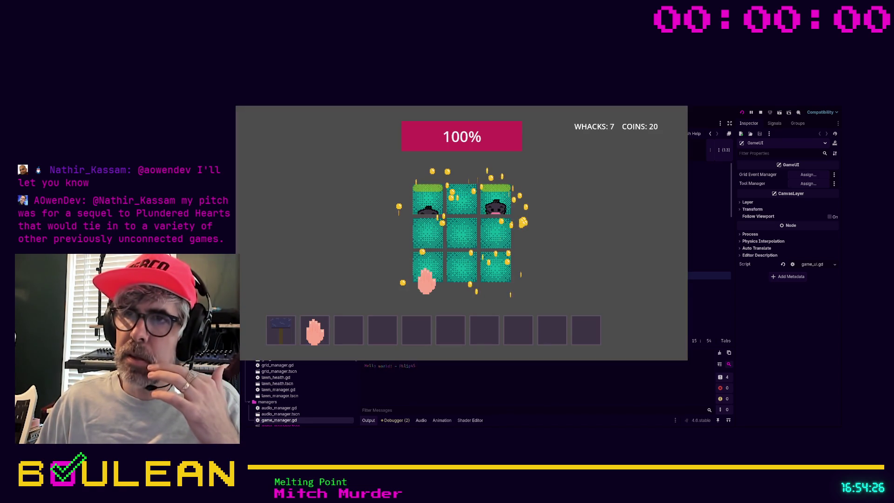
pyautogui.click(424, 198)
# Step: Whack moles, pests and plants across the 3x3 grid until reaching 42 whacks and 330 coins
pyautogui.click(492, 201)
pyautogui.click(497, 200)
pyautogui.click(432, 264)
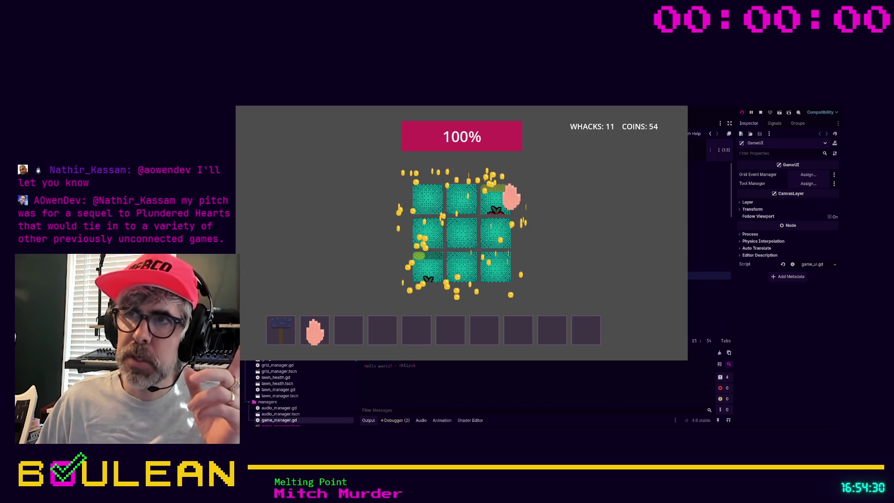
pyautogui.click(496, 197)
pyautogui.click(495, 277)
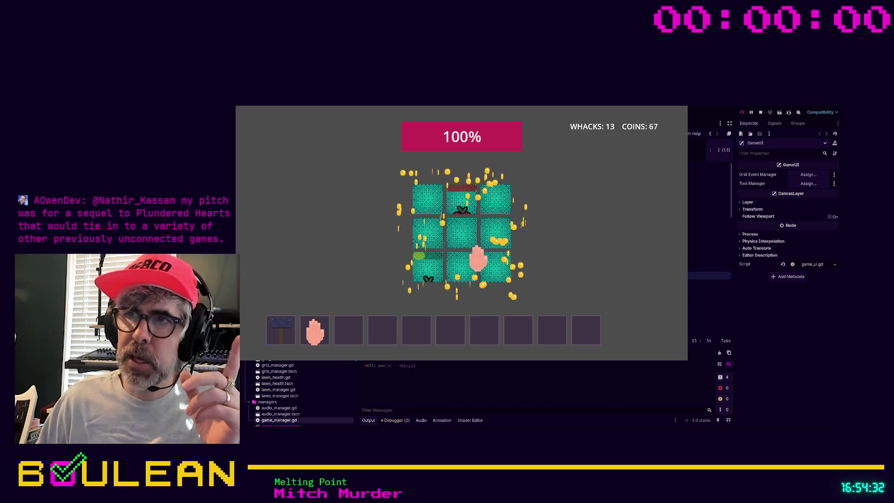
pyautogui.click(453, 205)
pyautogui.click(434, 278)
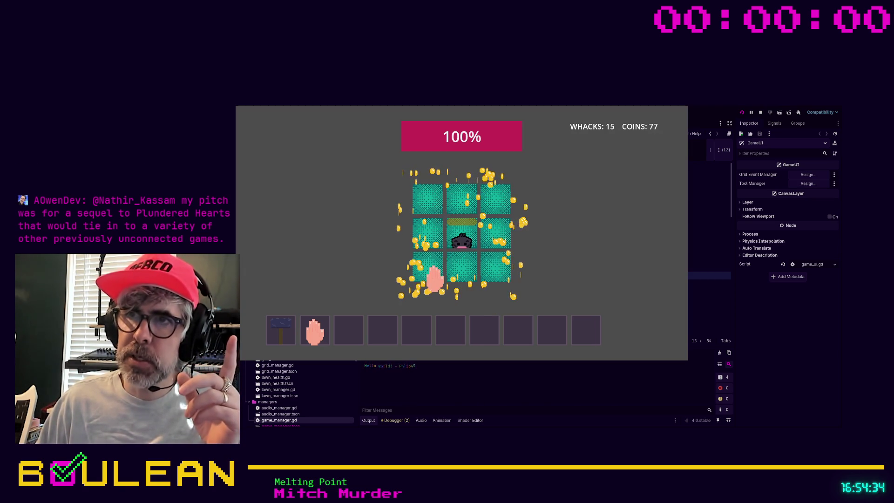
pyautogui.click(458, 242)
pyautogui.click(419, 238)
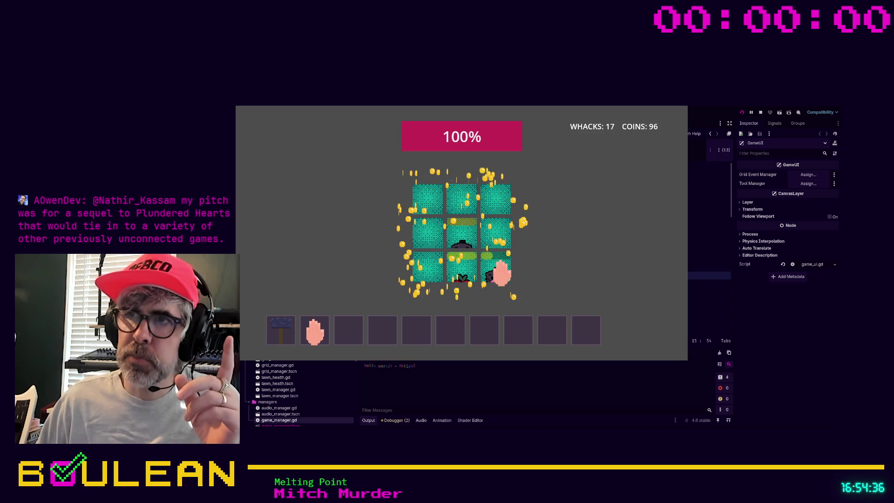
pyautogui.click(474, 280)
pyautogui.click(463, 243)
pyautogui.click(472, 251)
pyautogui.click(503, 276)
pyautogui.click(462, 244)
pyautogui.click(462, 244)
pyautogui.click(489, 280)
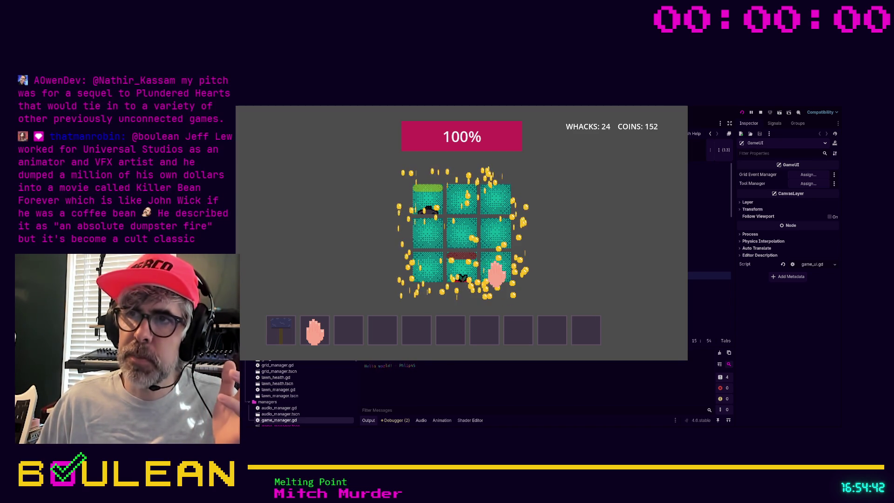
pyautogui.click(462, 278)
pyautogui.click(431, 275)
pyautogui.click(430, 244)
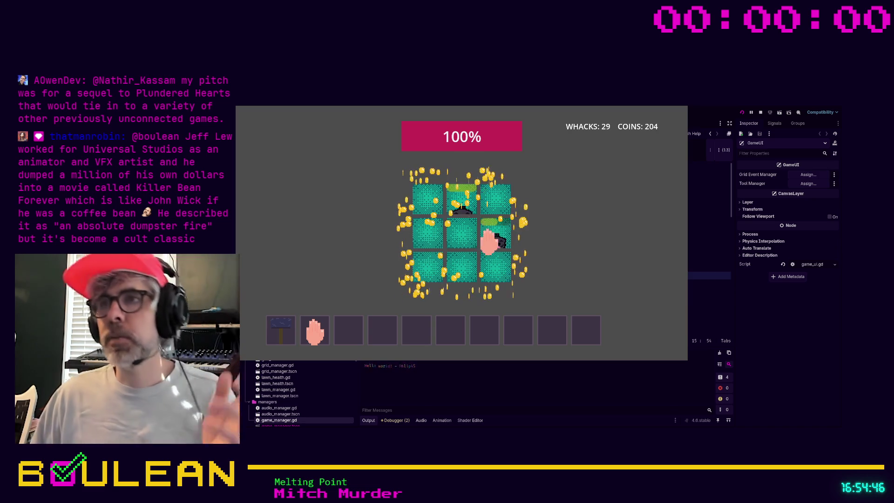
pyautogui.click(456, 198)
pyautogui.click(459, 196)
pyautogui.click(428, 199)
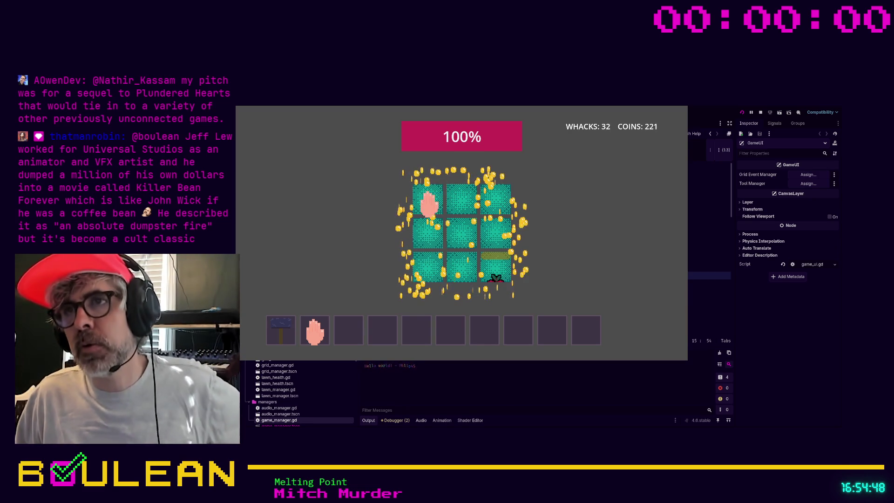
pyautogui.click(491, 273)
pyautogui.click(464, 273)
pyautogui.click(427, 242)
pyautogui.click(493, 206)
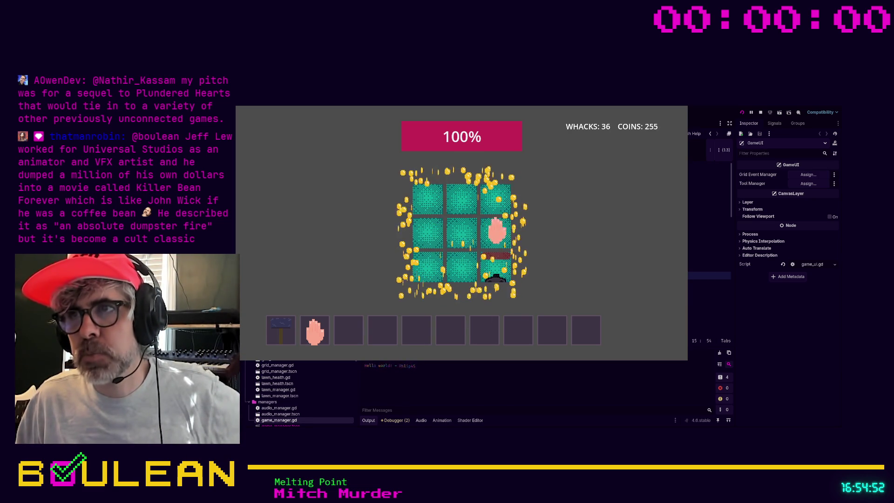
pyautogui.click(492, 268)
pyautogui.click(487, 238)
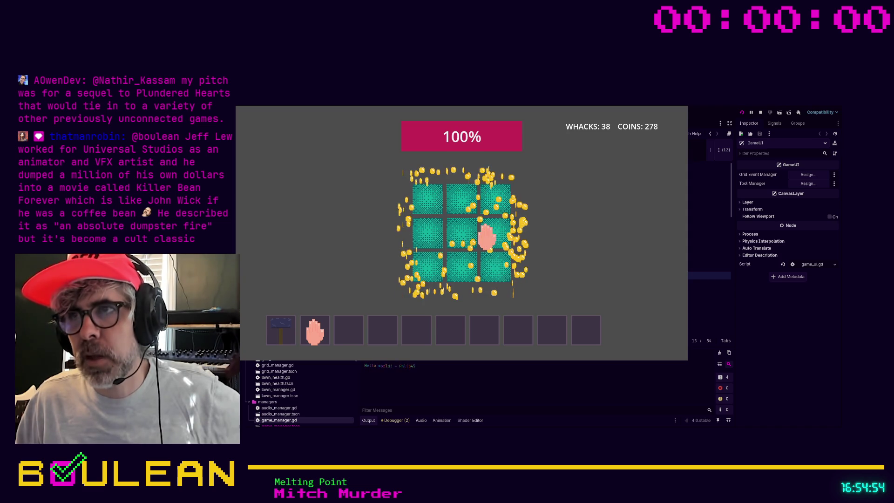
pyautogui.click(450, 203)
pyautogui.click(493, 205)
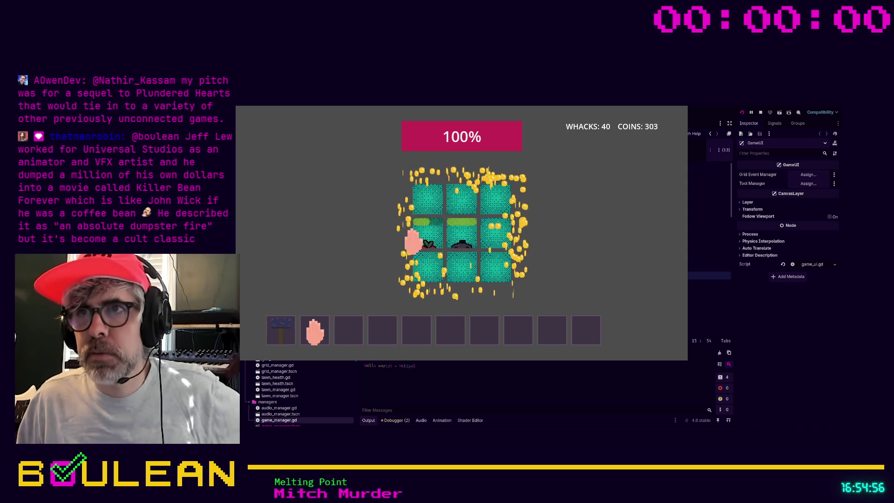
pyautogui.click(420, 240)
pyautogui.click(455, 240)
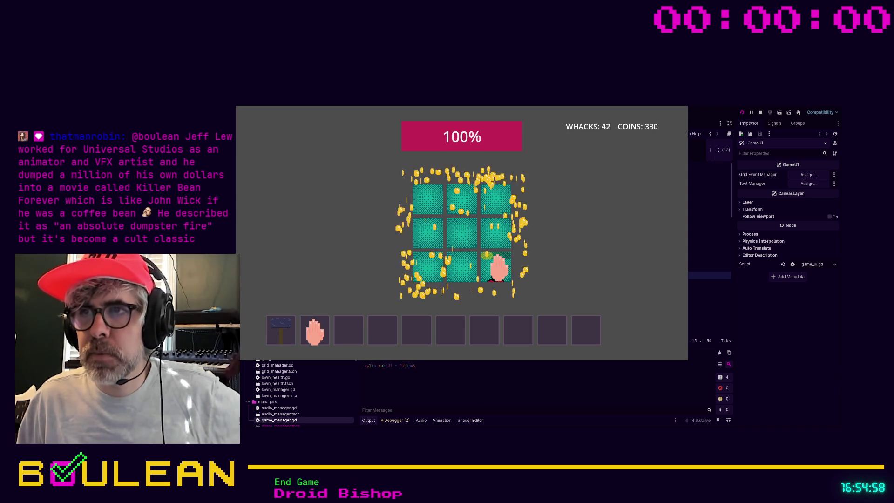
pyautogui.click(461, 233)
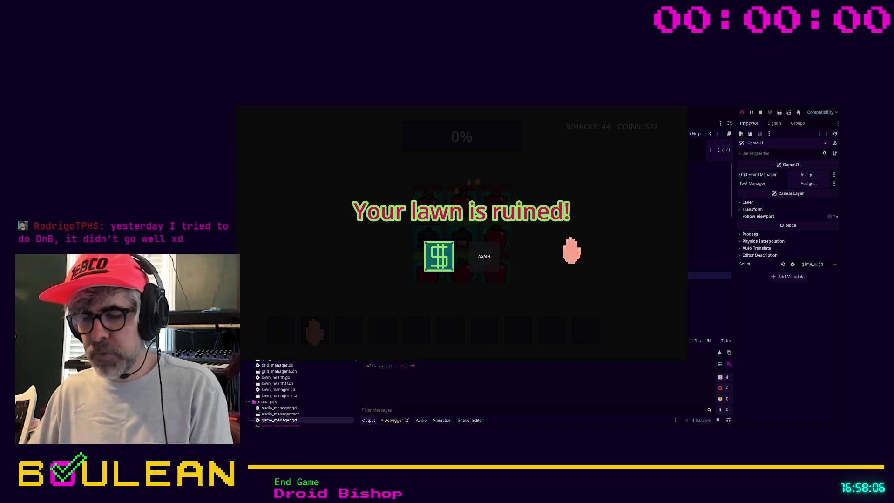
# Step: Stop the running game with F8 once the lawn-ruined screen has shown
pyautogui.press('F8')
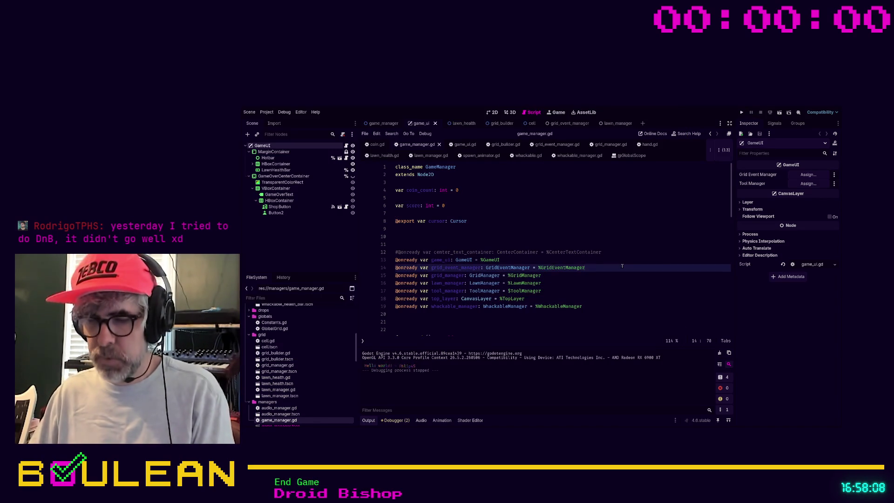
# Step: Relaunch the project with F5 and let it run to the game-over screen
pyautogui.press('F5')
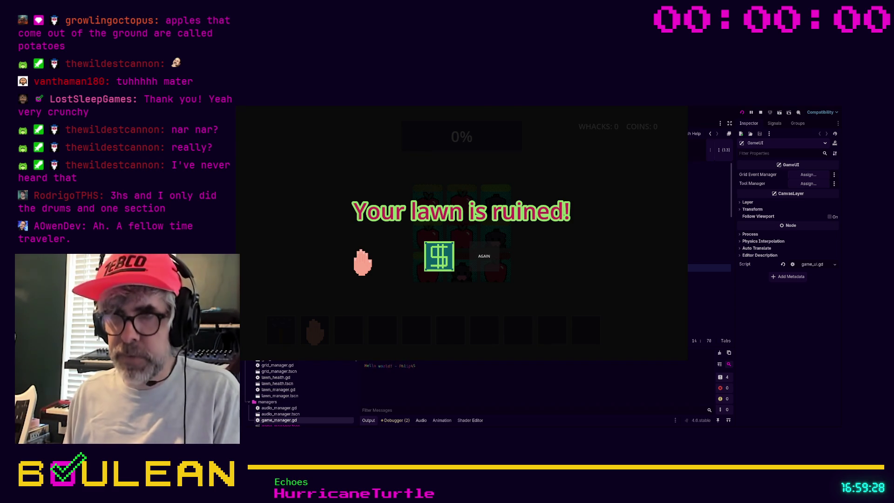
# Step: Stop the game and place the cursor on the commented-out center_text_container line
pyautogui.press('F8')
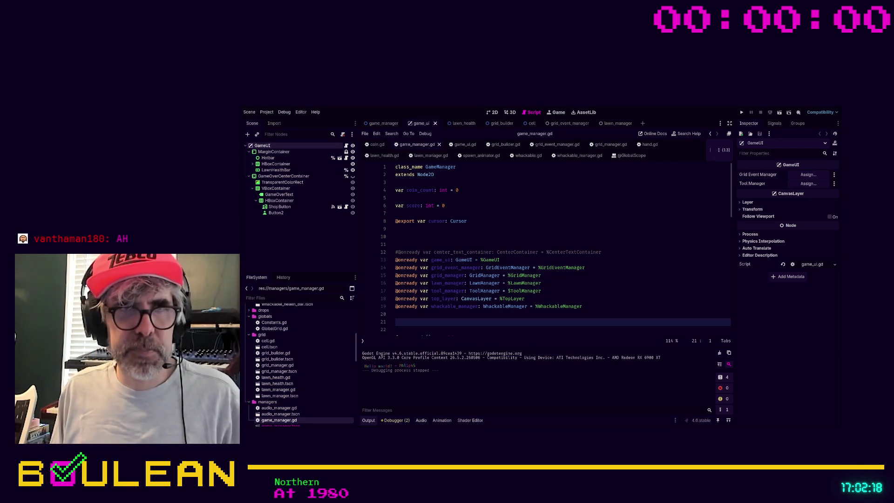
pyautogui.click(628, 251)
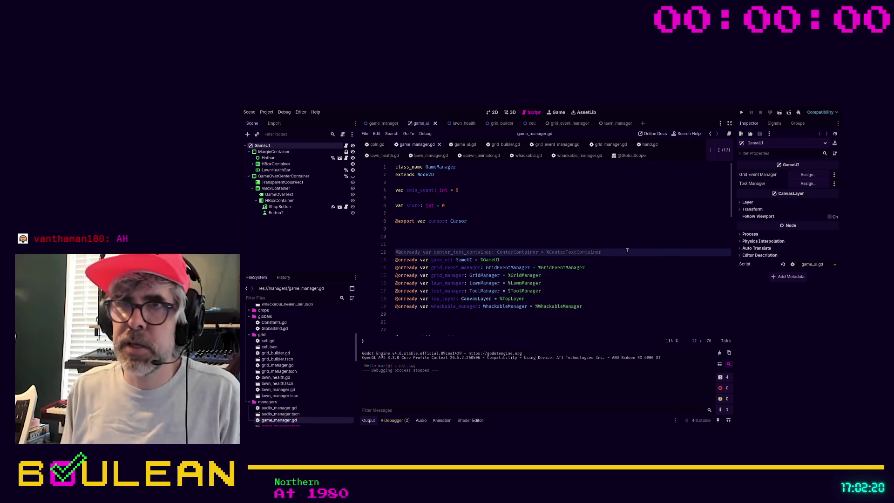
# Step: Delete the commented center_text_container line and extra blank lines, including one in _ready, and save
pyautogui.hotkey('shift', 'Home')
pyautogui.press('BackSpace')
pyautogui.press('BackSpace')
pyautogui.press('BackSpace')
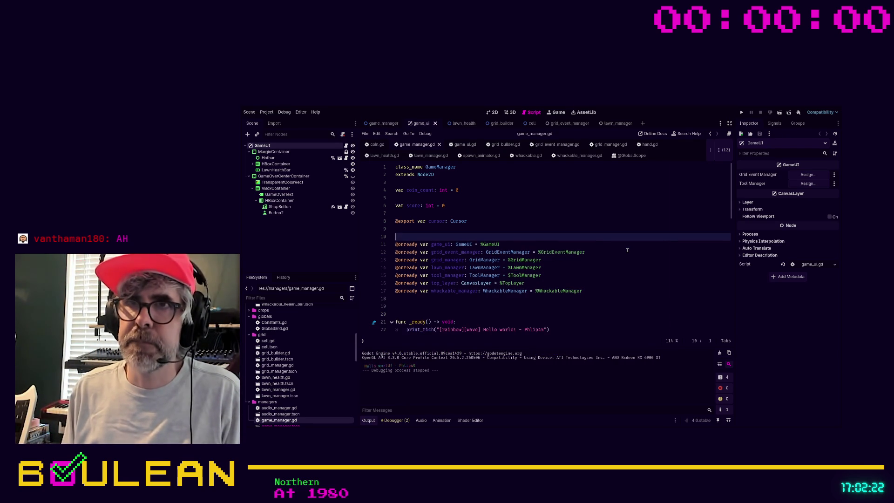
pyautogui.press('BackSpace')
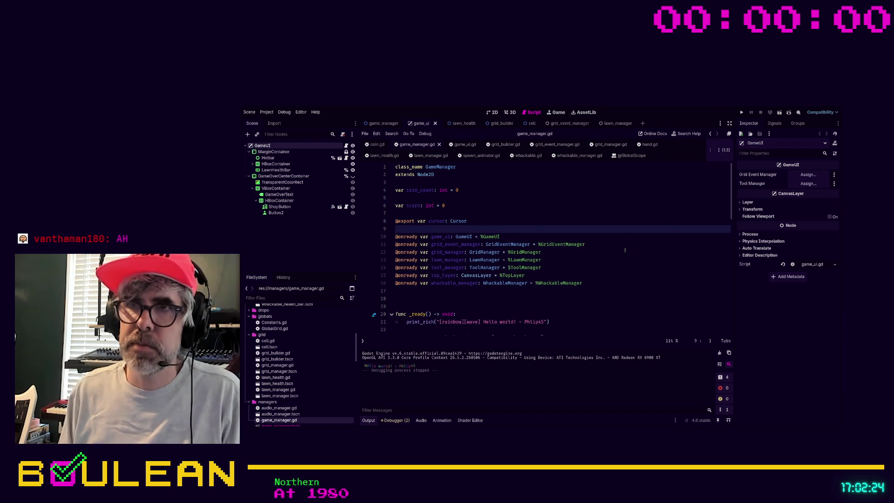
pyautogui.scroll(-4, 627, 251)
pyautogui.click(416, 240)
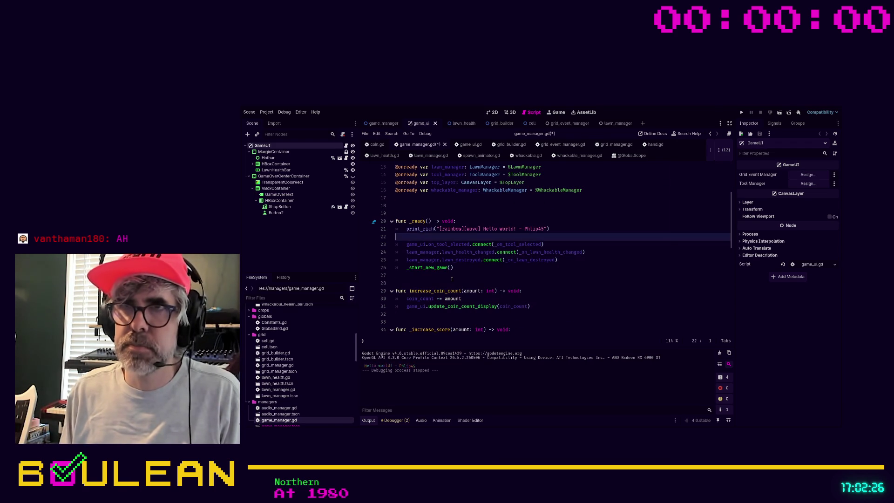
pyautogui.press('Delete')
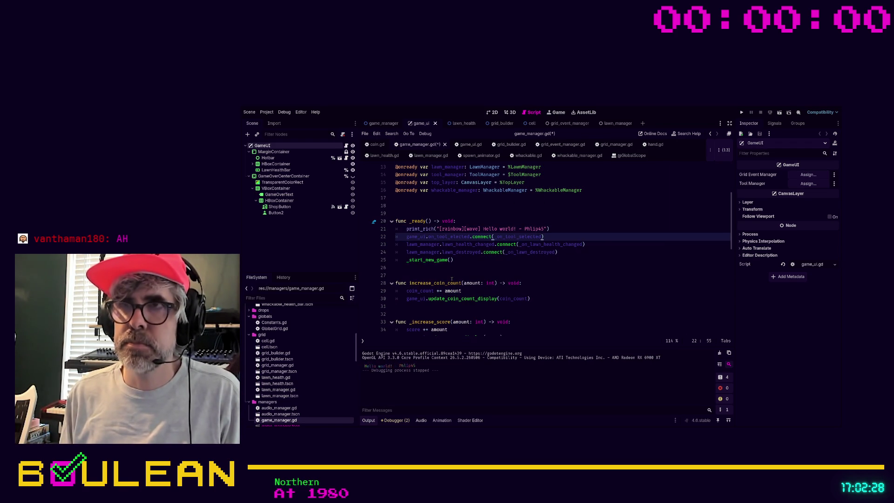
pyautogui.hotkey('ctrl', 's')
# Step: Delete the commented-out #func _round_ended() line above lawn_destroyed
pyautogui.scroll(-5, 431, 238)
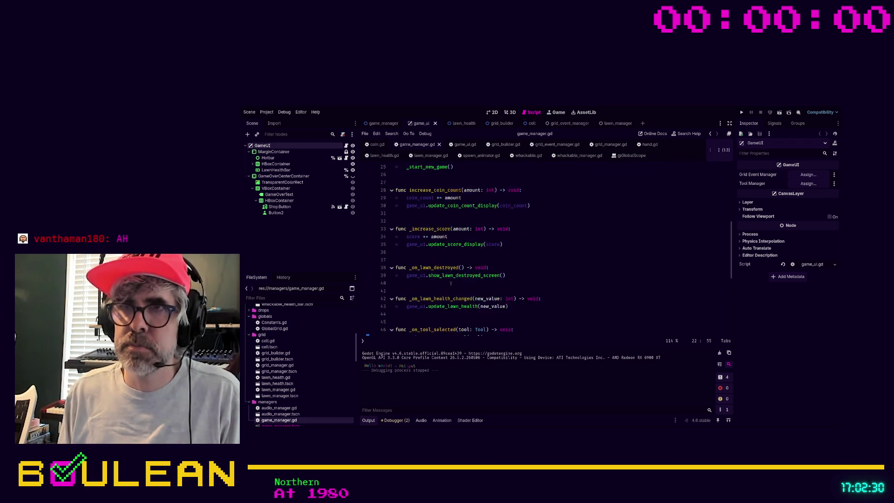
pyautogui.scroll(-6, 430, 274)
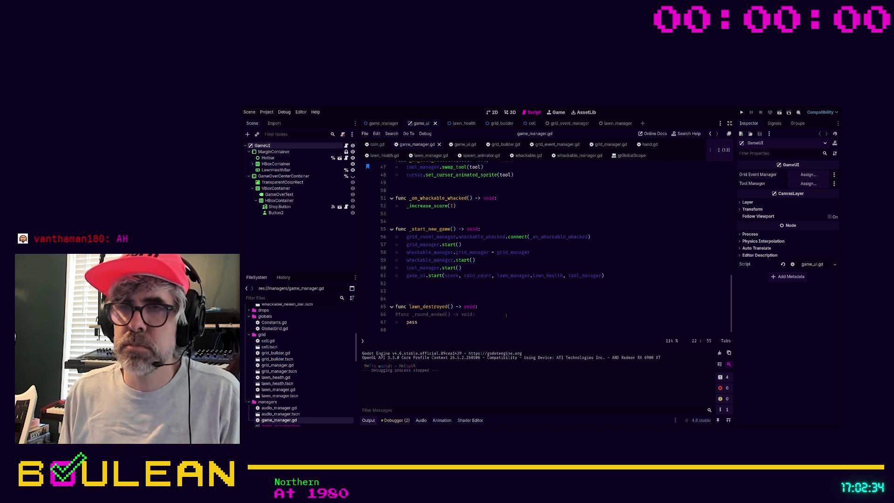
pyautogui.click(441, 321)
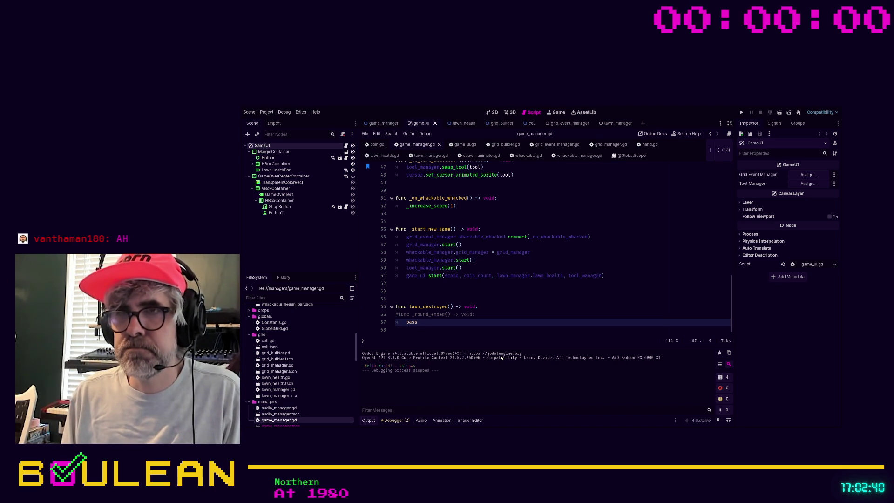
pyautogui.press('Up')
pyautogui.hotkey('shift', 'Home')
pyautogui.press('BackSpace')
pyautogui.press('BackSpace')
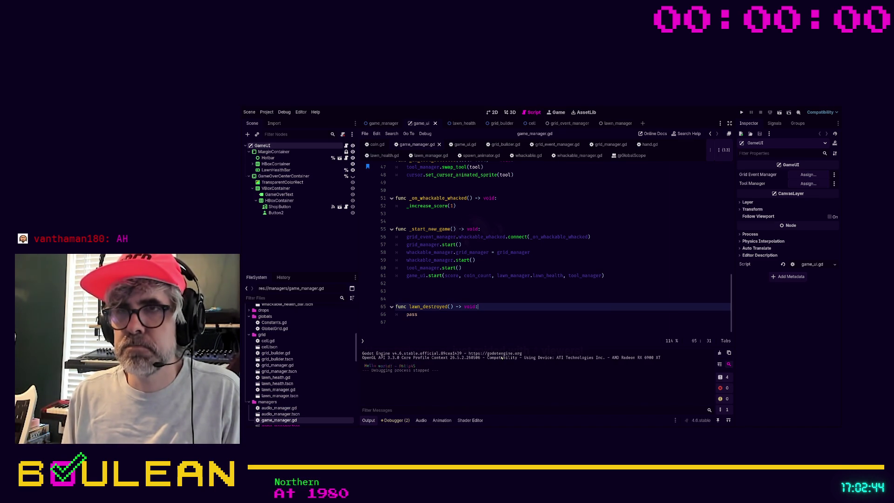
pyautogui.press('Down')
pyautogui.press('Down')
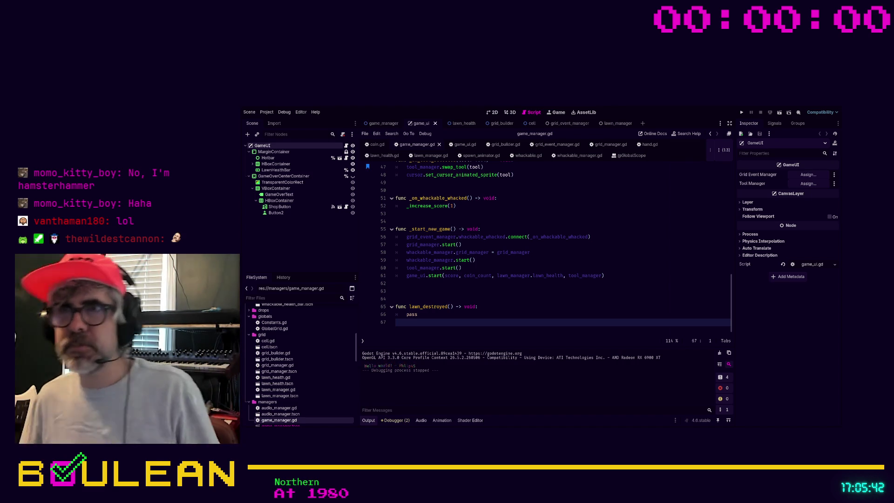
# Step: Place the cursor at the end of the whackable_whacked connection line in _start_new_game
pyautogui.click(664, 237)
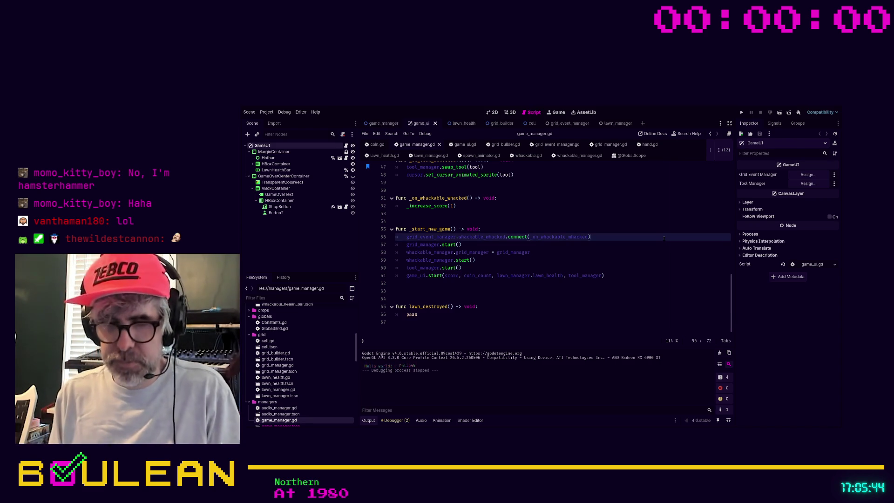
# Step: Search the project for 'print' and jump to the print_rich line in game_manager.gd
pyautogui.hotkey('ctrl', 'shift', 'f')
pyautogui.press('Return')
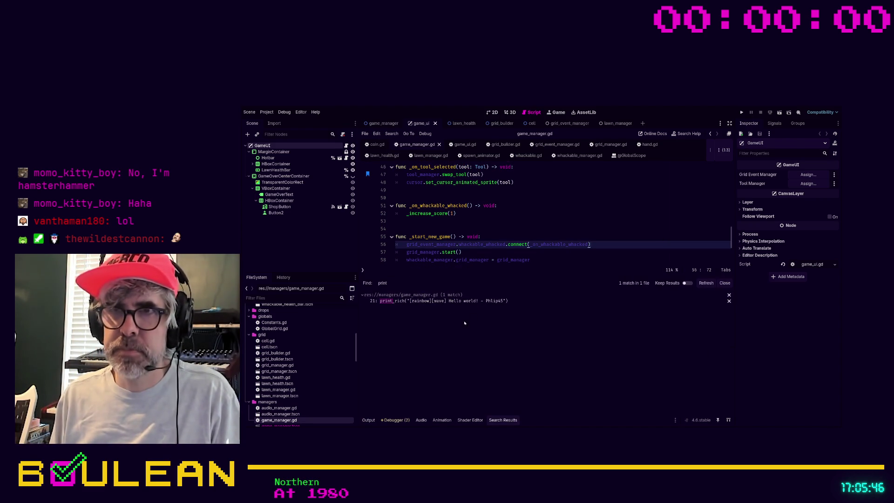
pyautogui.click(444, 301)
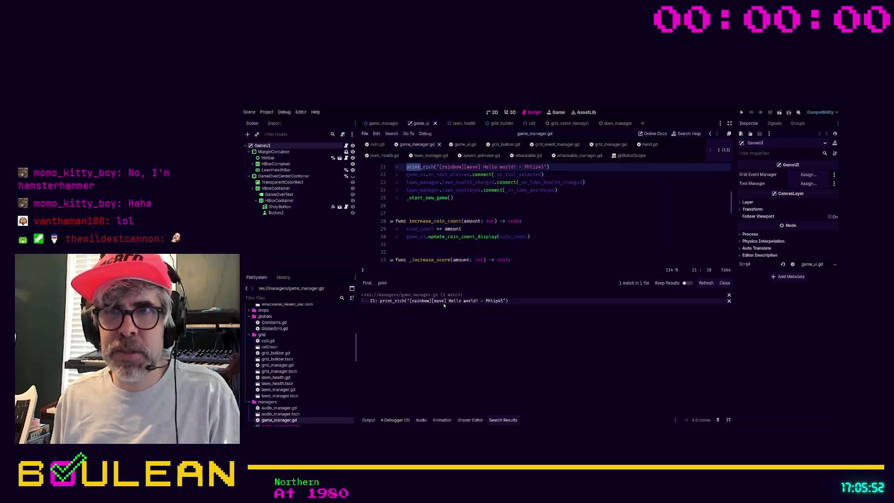
# Step: Move back up the script and put the cursor on empty line 9
pyautogui.click(542, 244)
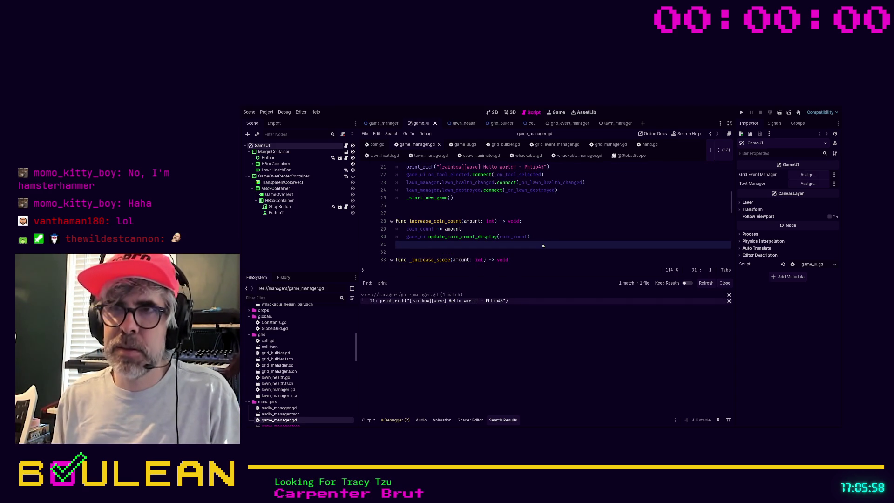
pyautogui.scroll(-2, 542, 244)
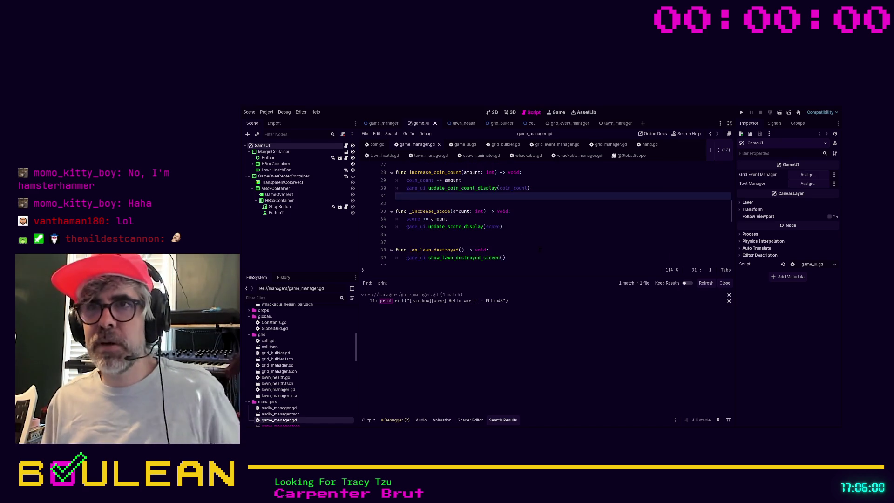
pyautogui.scroll(9, 540, 251)
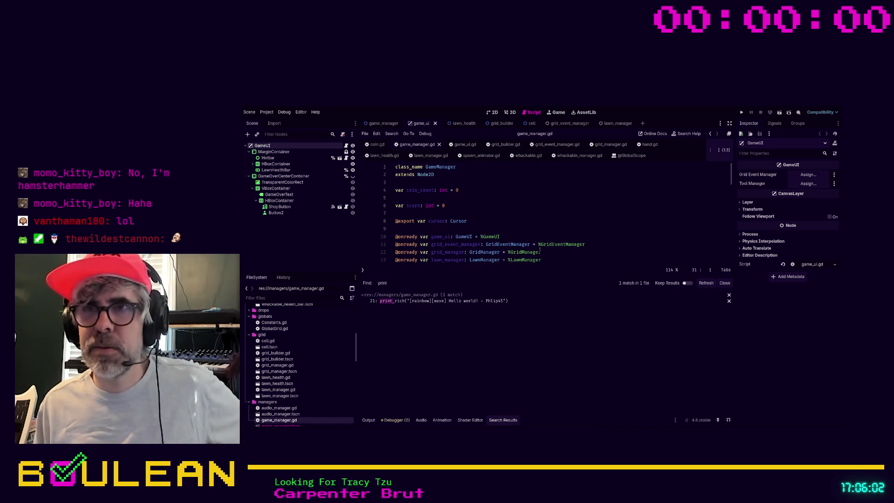
pyautogui.click(546, 228)
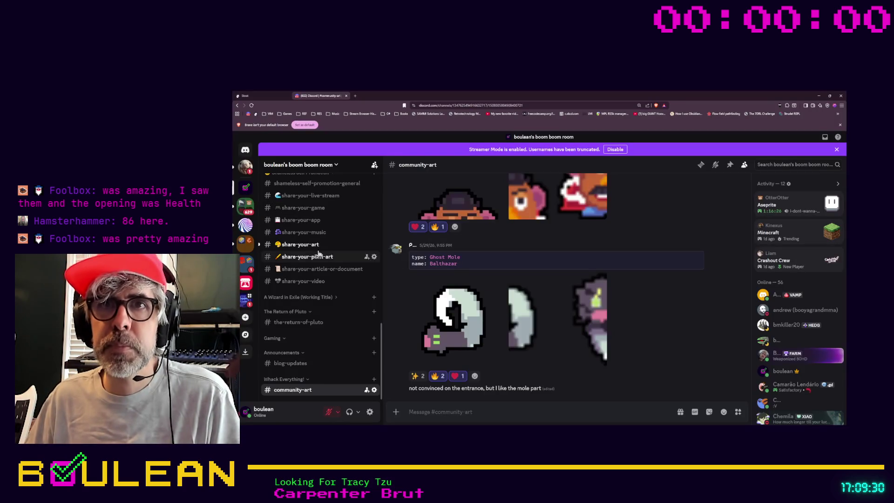
# Step: Go to Discord's share-your-art channel to see the 'Waiting for Steam approval' post
pyautogui.click(301, 244)
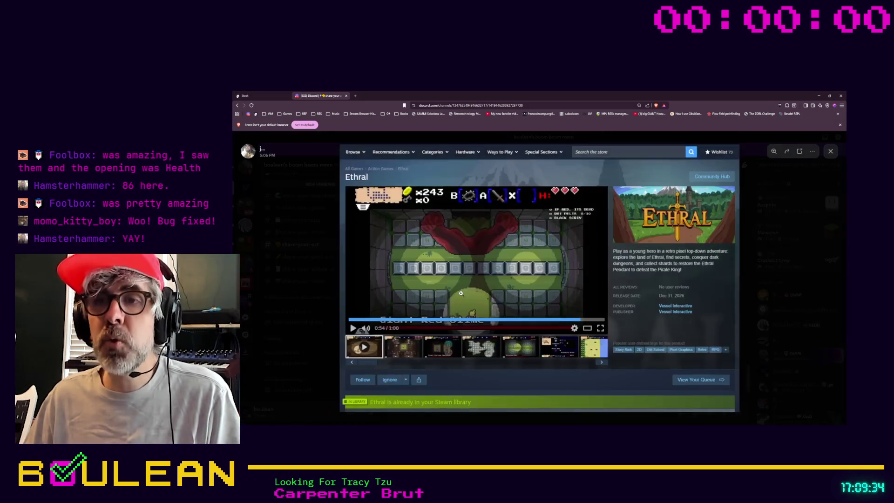
# Step: Enlarge the Steam store-page screenshot posted in share-your-art
pyautogui.click(462, 296)
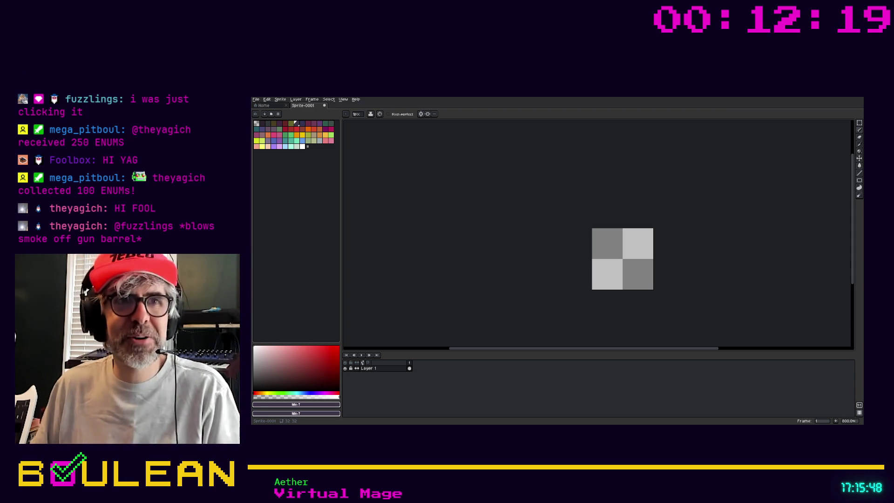
# Step: Save the blank checkered sprite as retry_button.aseprite from the File menu
pyautogui.moveTo(642, 348); pyautogui.dragTo(660, 349)
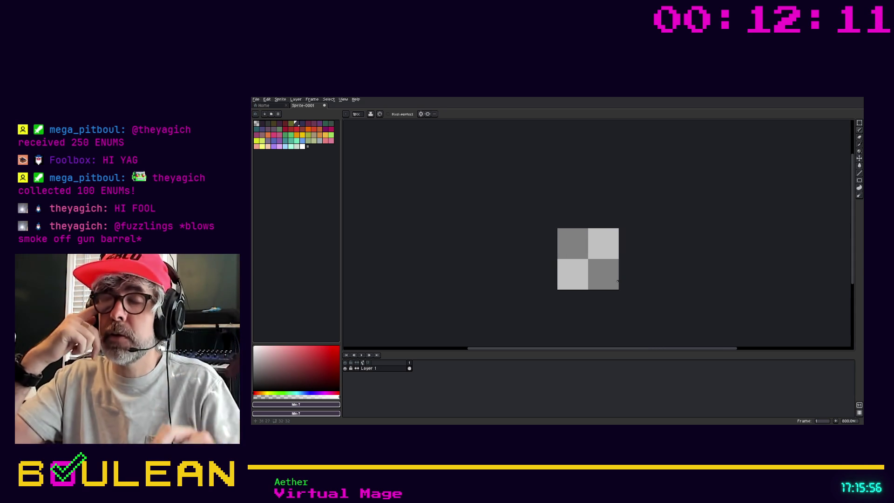
pyautogui.scroll(5, 629, 297)
pyautogui.scroll(-2, 624, 293)
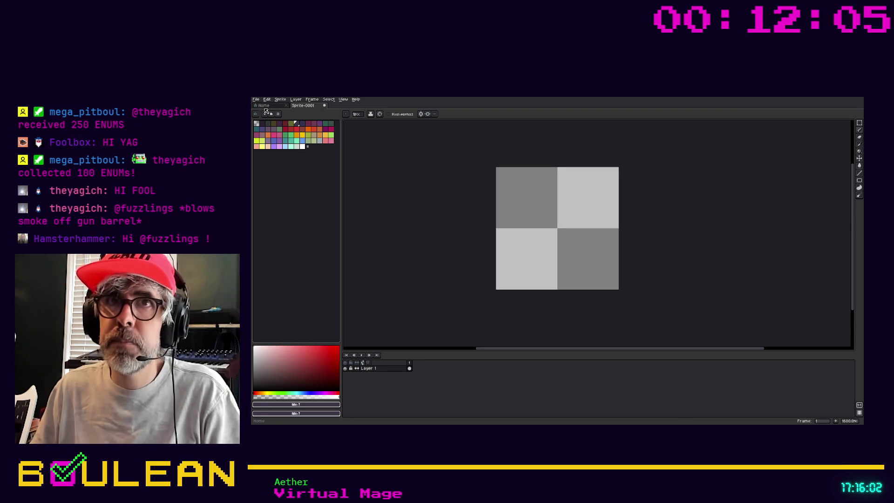
pyautogui.click(256, 99)
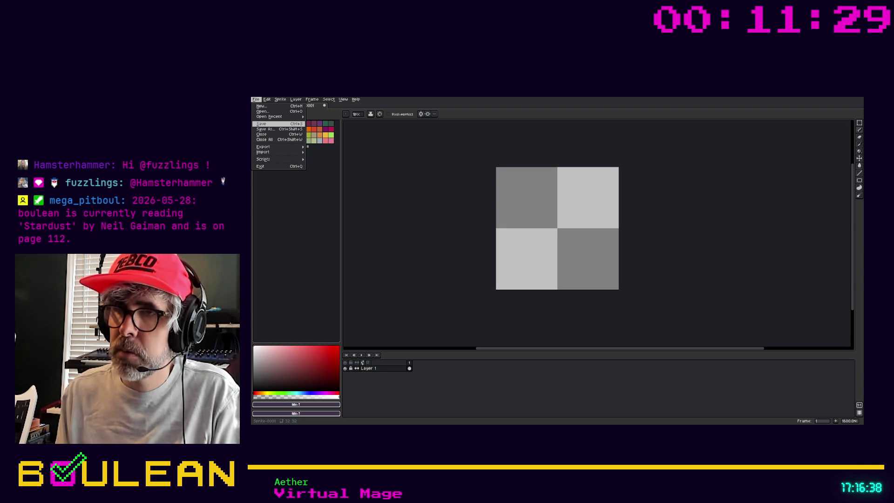
pyautogui.press('Return')
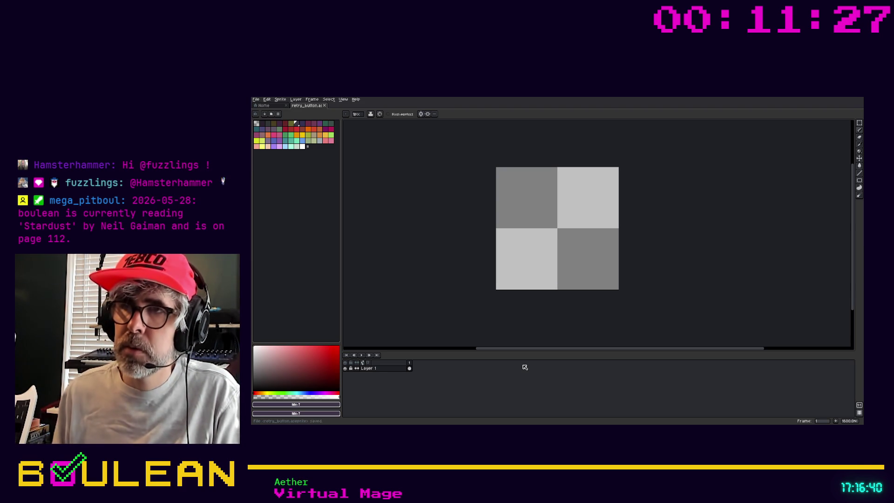
# Step: Open Shop_button.aseprite from recent files as a reference, then return to retry_button
pyautogui.scroll(2, 523, 254)
pyautogui.moveTo(517, 205); pyautogui.dragTo(518, 227)
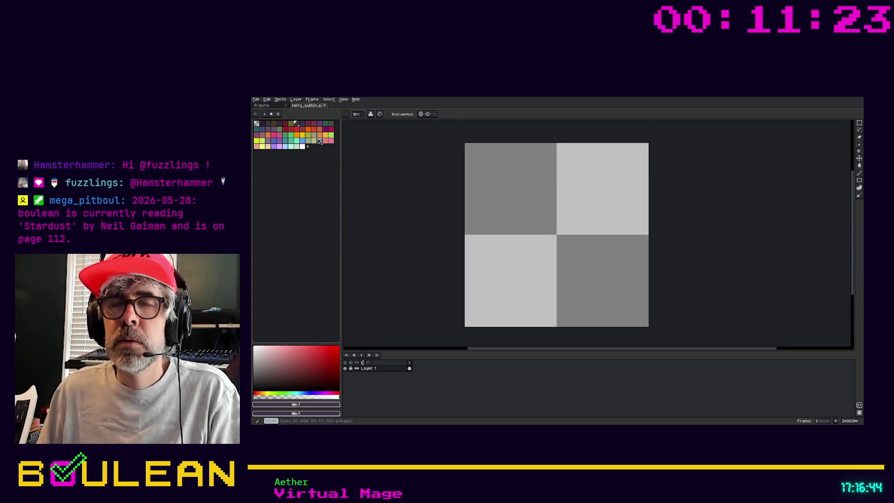
pyautogui.click(255, 99)
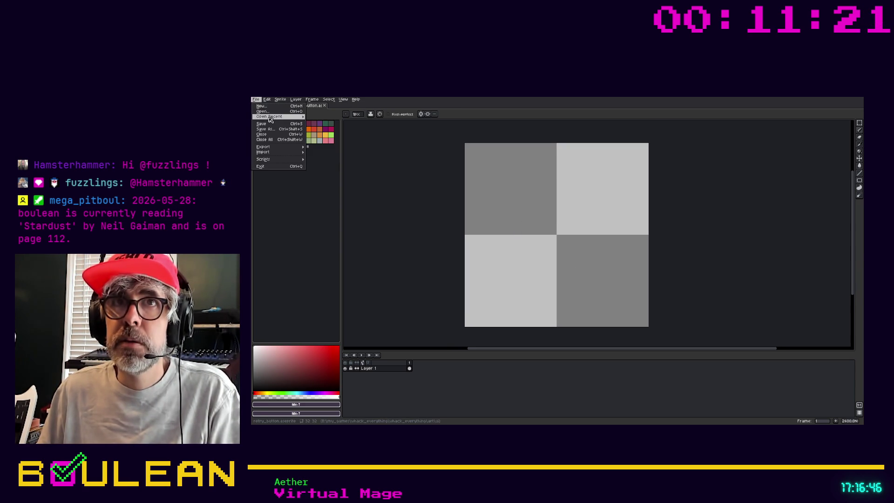
pyautogui.moveTo(268, 117)
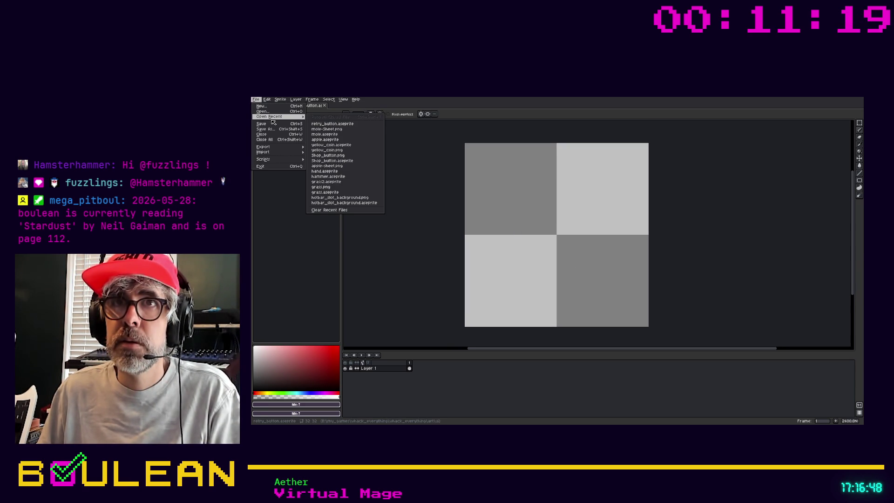
pyautogui.click(332, 160)
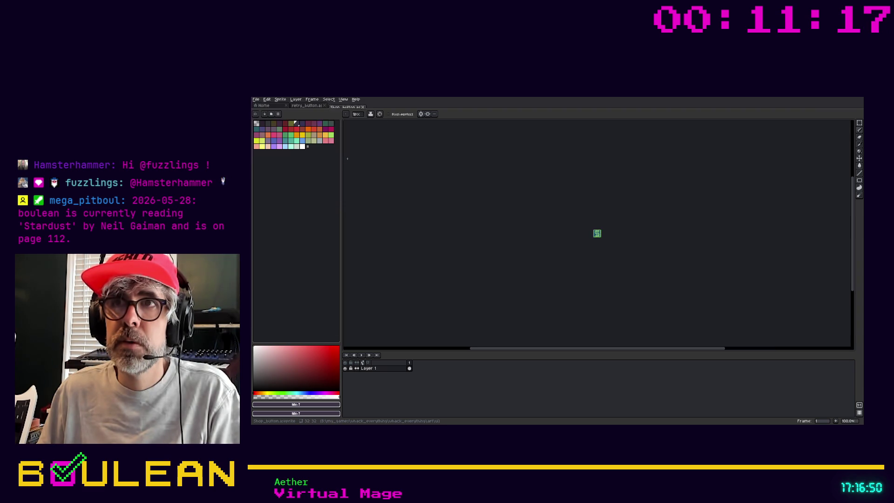
pyautogui.scroll(8, 596, 231)
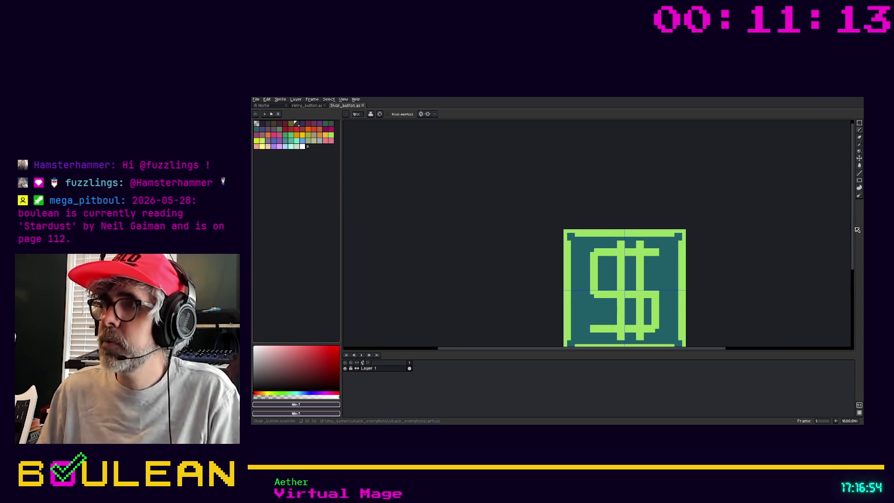
pyautogui.moveTo(854, 230); pyautogui.dragTo(853, 246)
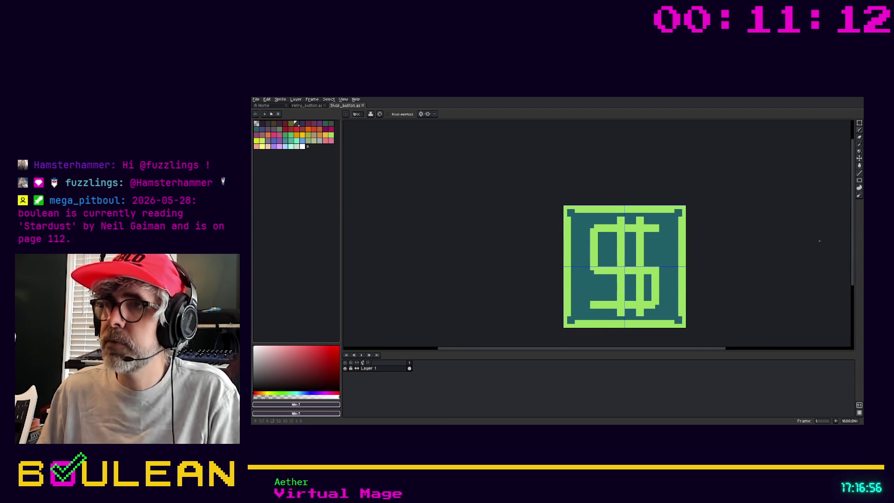
pyautogui.click(305, 106)
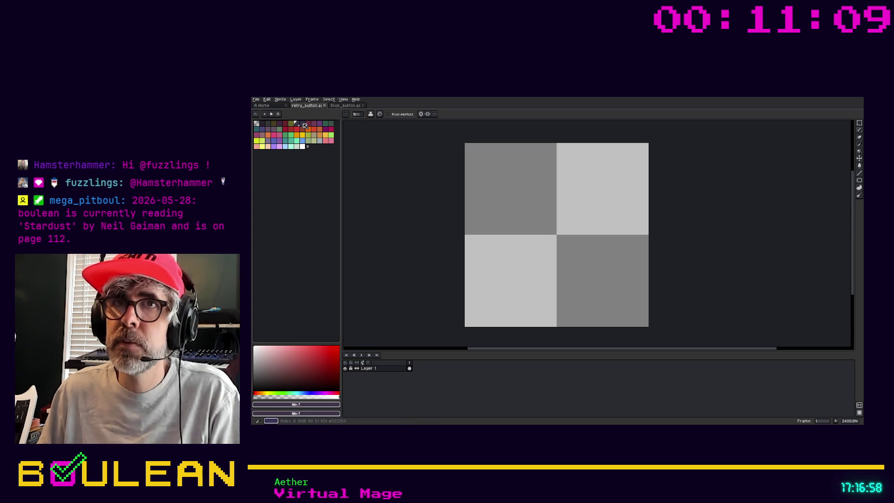
# Step: Fill the entire retry_button canvas with solid light green using the paint bucket
pyautogui.click(327, 130)
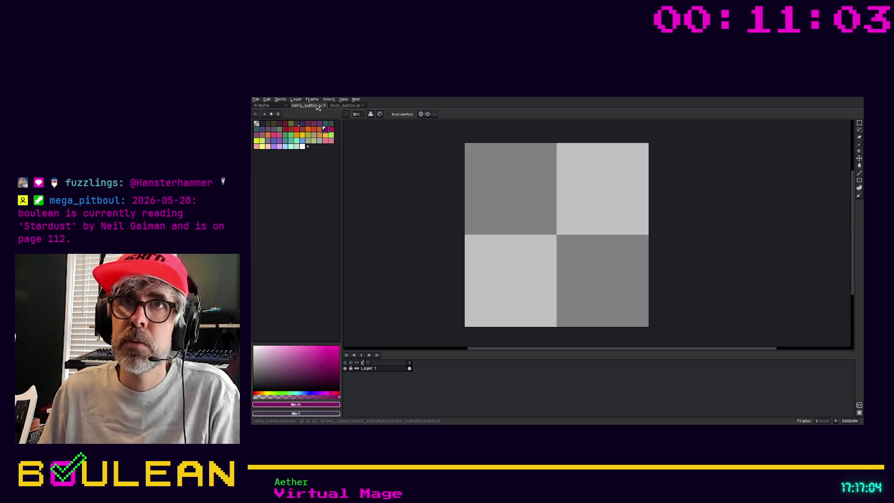
pyautogui.click(337, 106)
pyautogui.click(310, 106)
pyautogui.press('g')
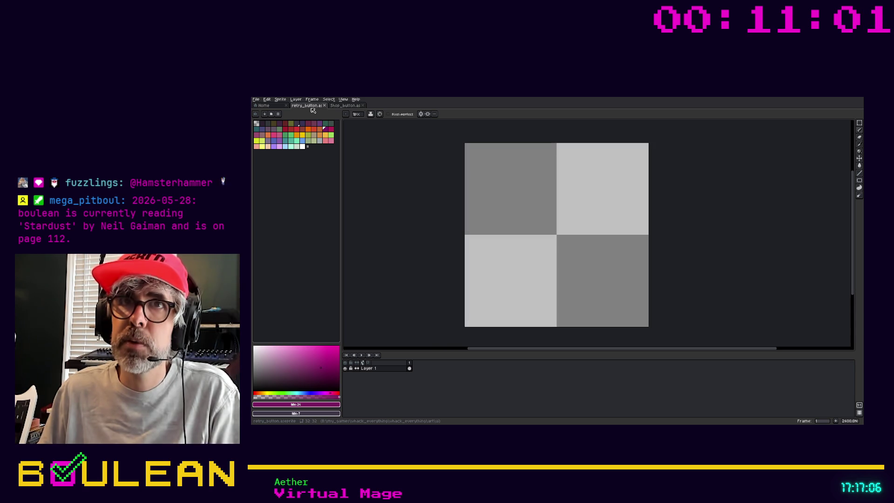
pyautogui.click(332, 135)
pyautogui.click(479, 194)
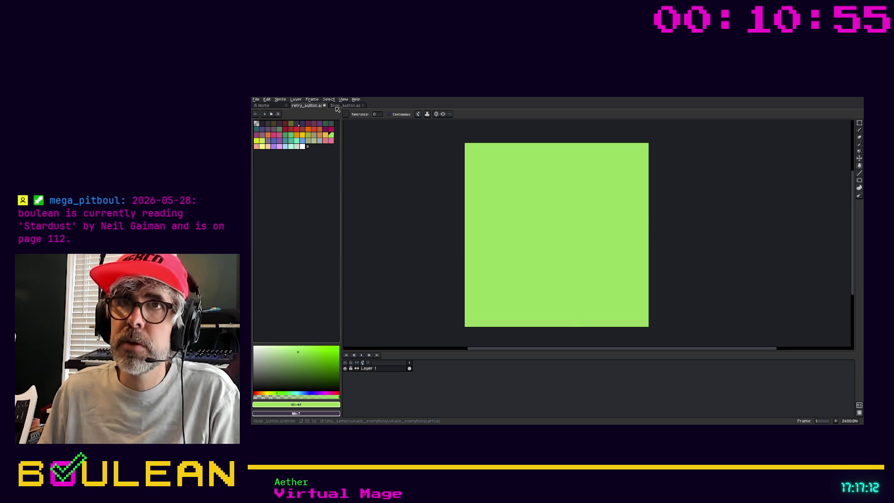
# Step: Sample the dark teal from the Shop_button sprite with the eyedropper
pyautogui.click(337, 107)
pyautogui.press('i')
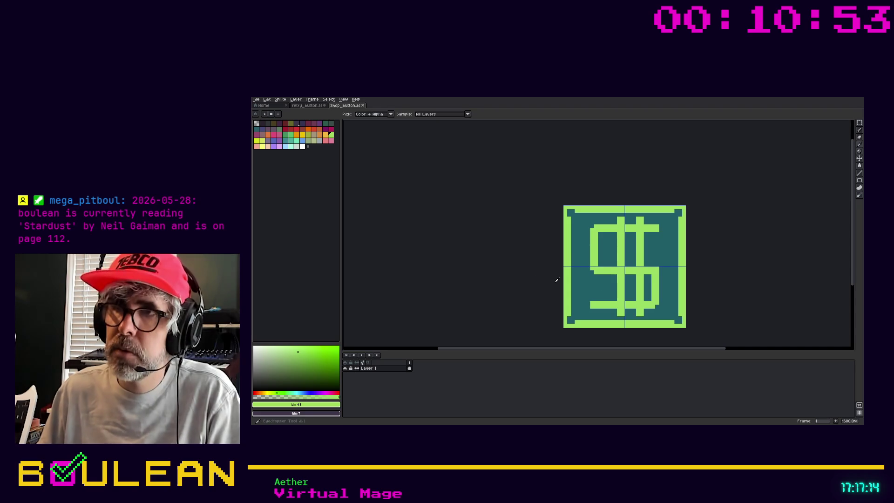
pyautogui.click(578, 280)
pyautogui.click(303, 107)
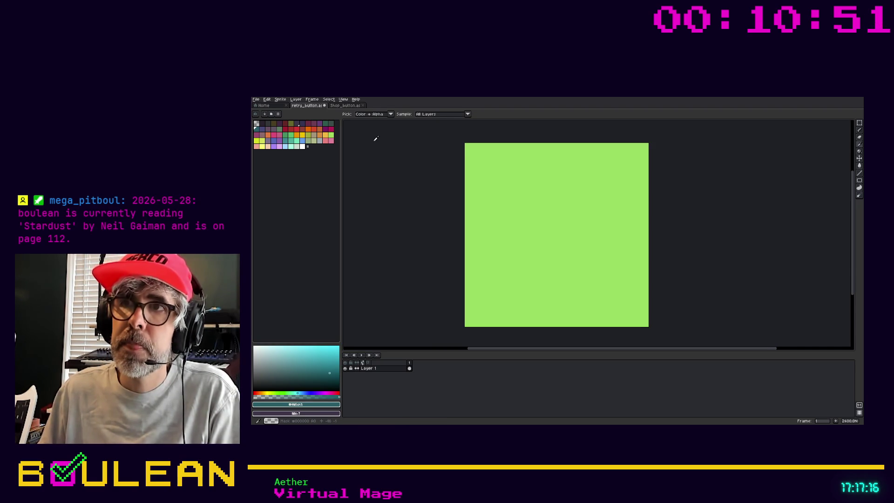
pyautogui.scroll(-3, 447, 172)
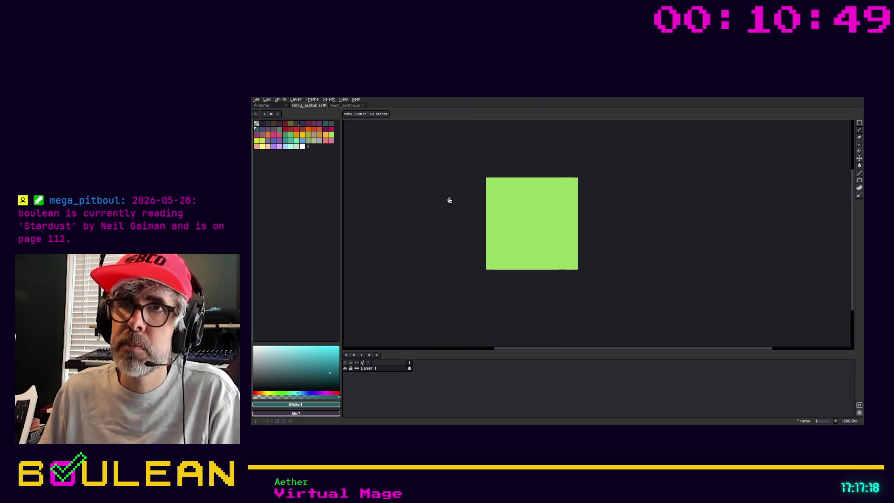
pyautogui.click(332, 107)
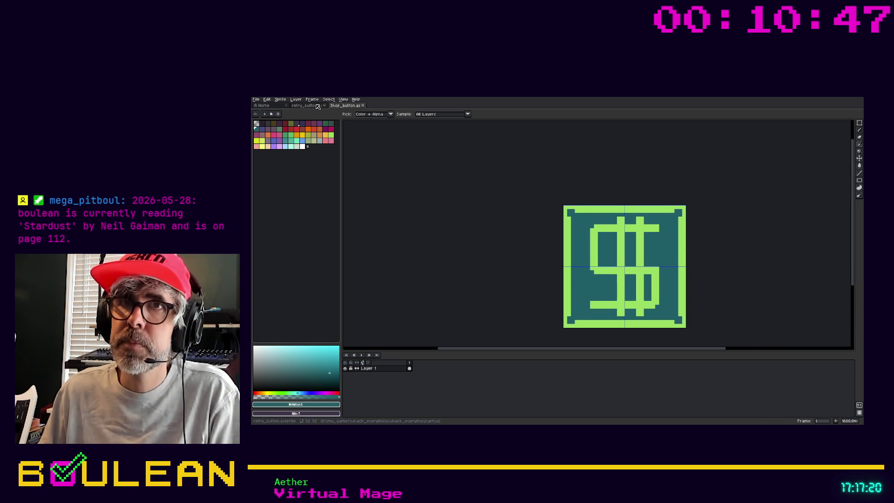
pyautogui.click(315, 108)
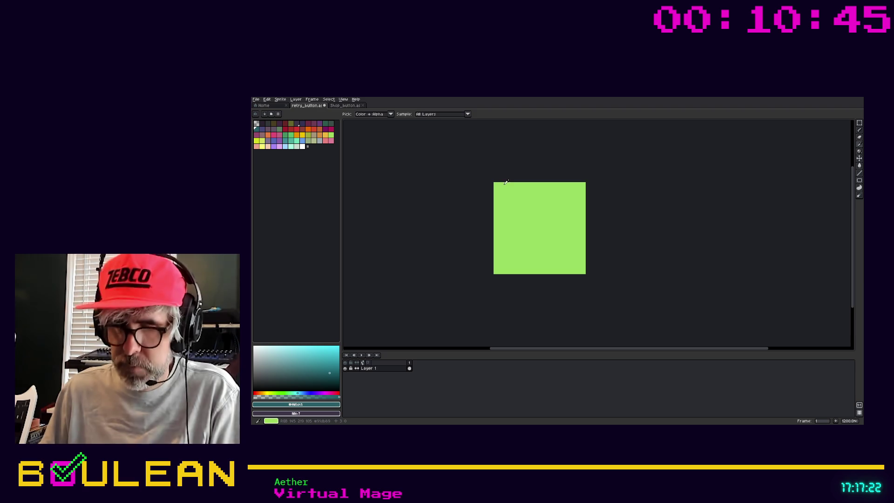
# Step: Draw dark teal pencil lines along the green square's left and bottom edges
pyautogui.click(357, 116)
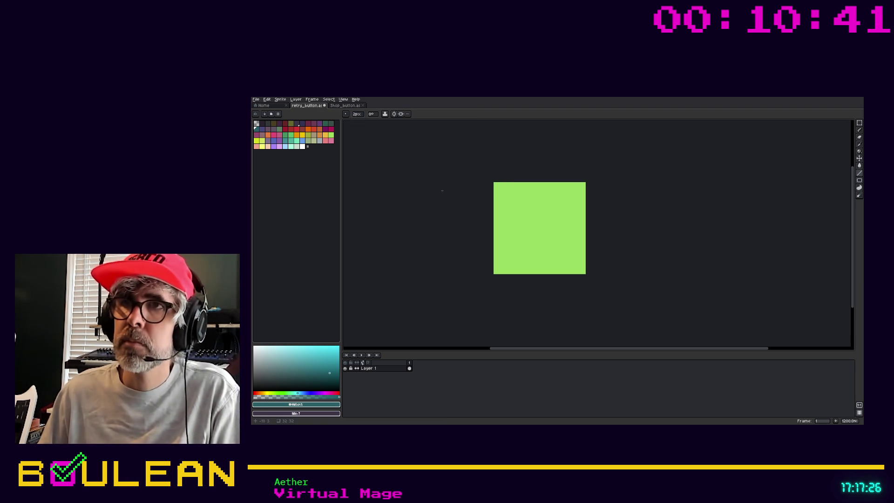
pyautogui.click(496, 185)
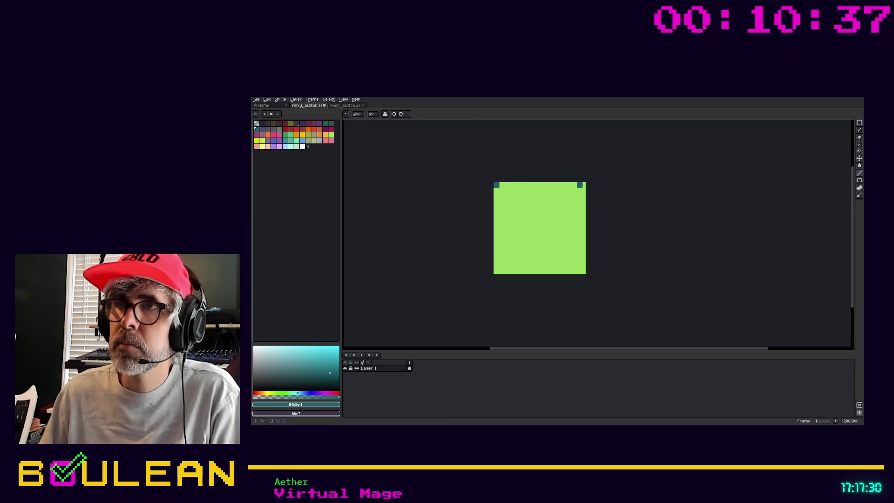
pyautogui.press('b')
pyautogui.moveTo(495, 256); pyautogui.dragTo(586, 270)
pyautogui.hotkey('ctrl', 'z')
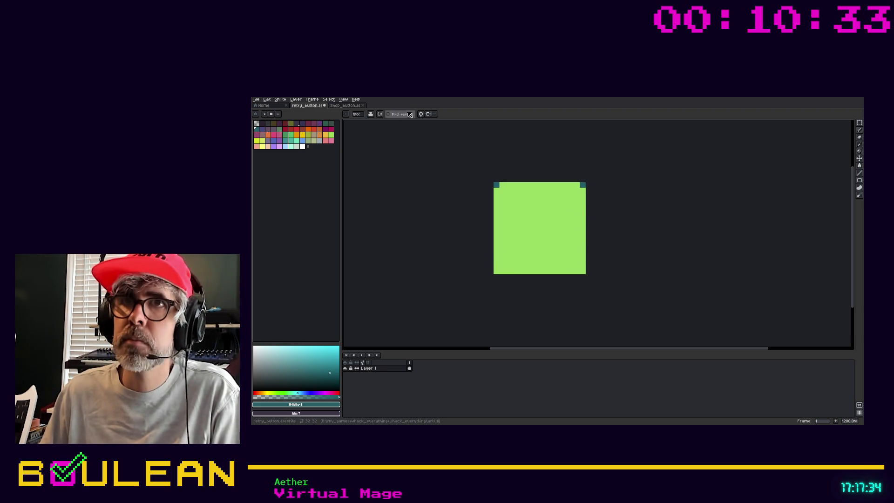
pyautogui.click(357, 114)
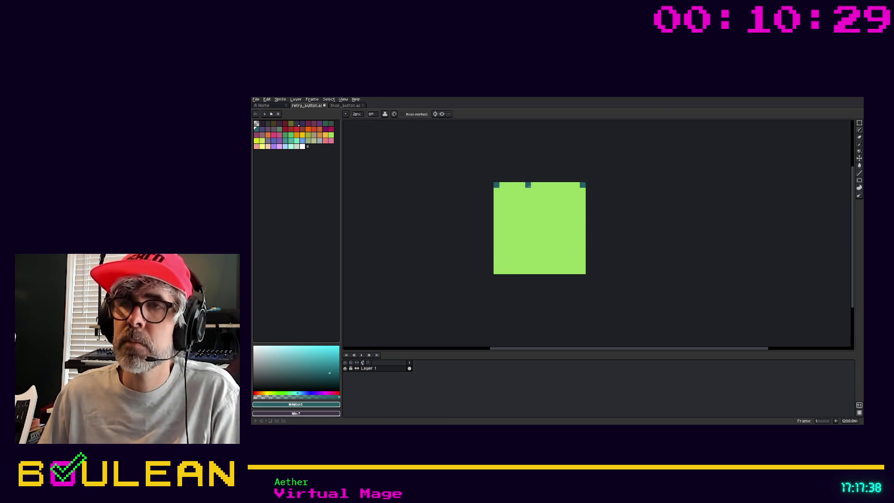
pyautogui.moveTo(496, 187); pyautogui.dragTo(498, 272)
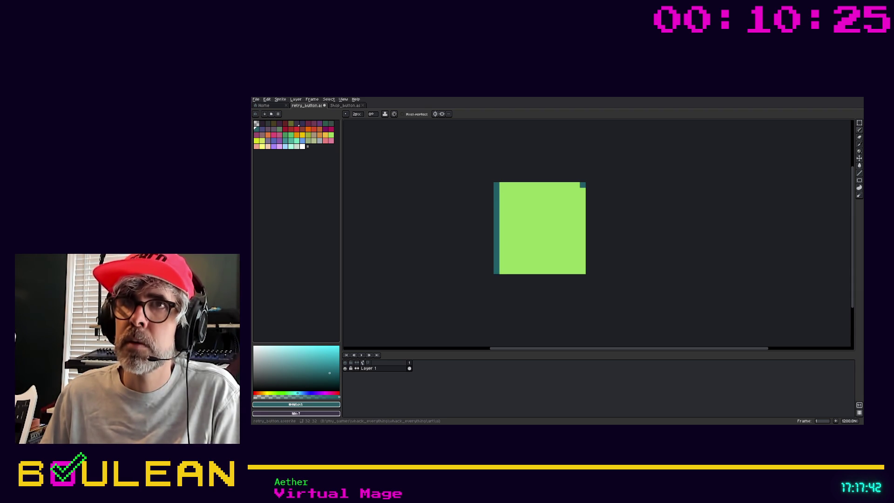
pyautogui.click(338, 105)
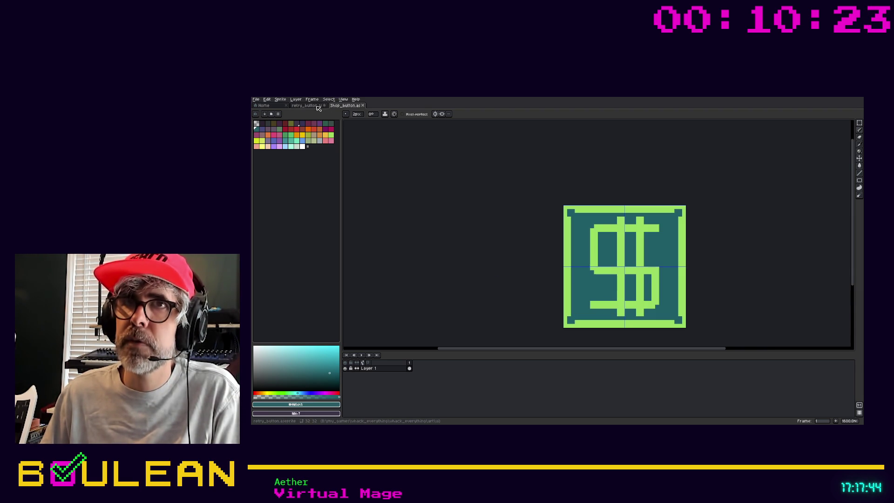
pyautogui.click(308, 106)
pyautogui.moveTo(502, 271)
pyautogui.mouseDown()
pyautogui.moveTo(585, 272)
pyautogui.moveTo(583, 187)
pyautogui.moveTo(502, 186)
pyautogui.mouseUp()
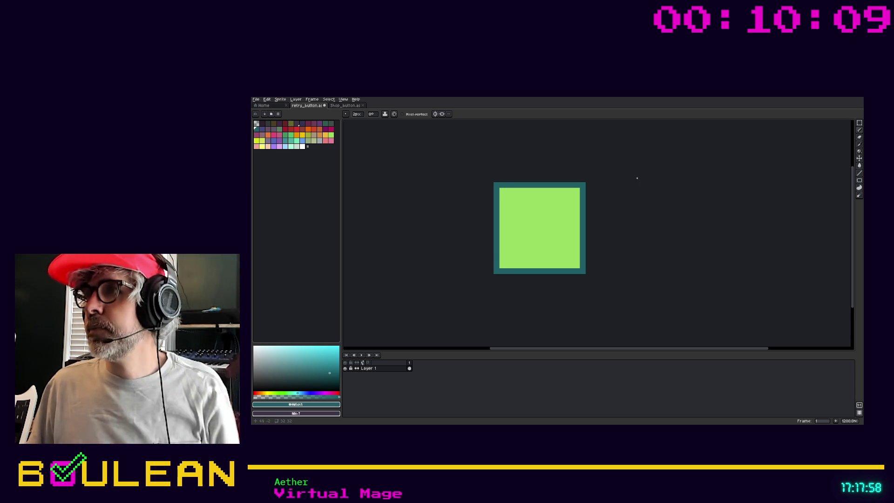
# Step: Choose the outlined Ellipse tool from the rectangle/ellipse flyout
pyautogui.click(862, 181)
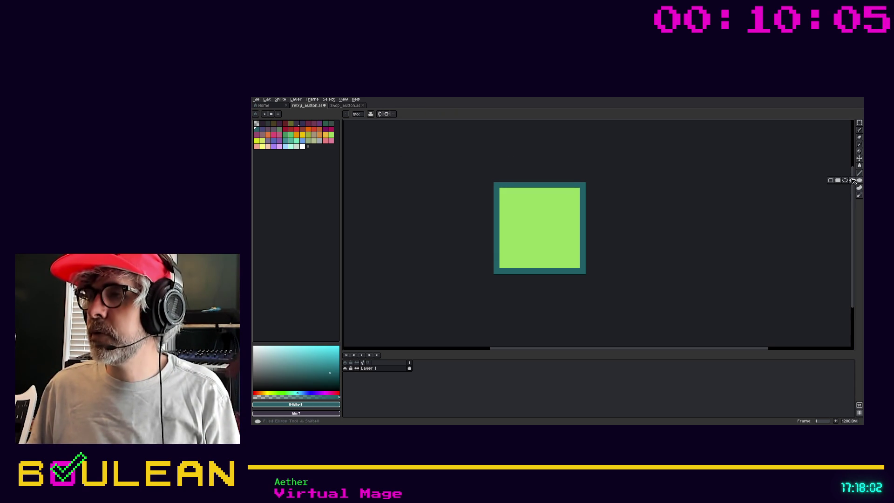
pyautogui.click(846, 180)
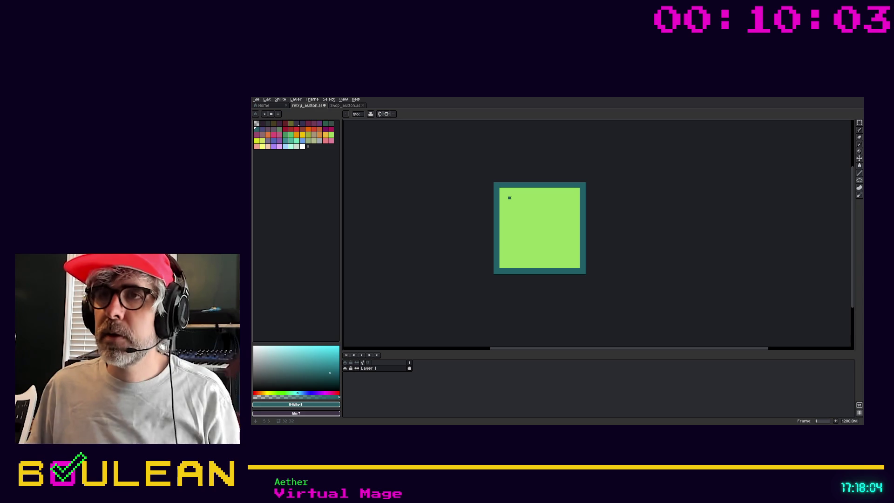
# Step: Add a new layer above Layer 1 and briefly toggle Layer 1's visibility
pyautogui.rightClick(373, 368)
pyautogui.moveTo(393, 380)
pyautogui.click(431, 379)
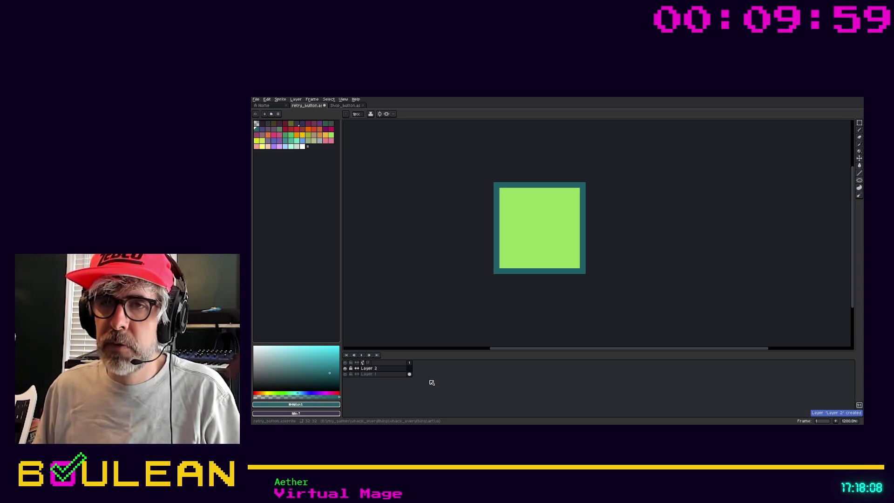
pyautogui.doubleClick(347, 374)
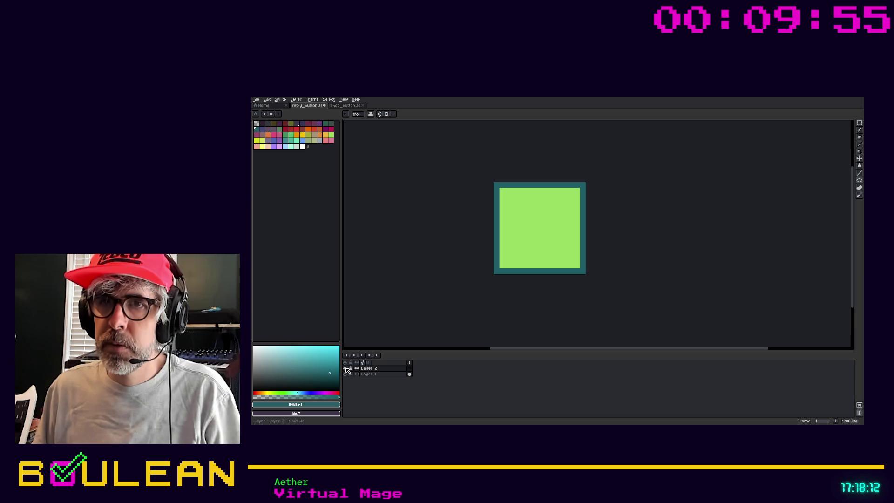
pyautogui.click(345, 375)
pyautogui.click(346, 375)
# Step: Rename Layer 1 to 'background' and make Layer 2 the active layer
pyautogui.click(370, 375)
pyautogui.doubleClick(370, 375)
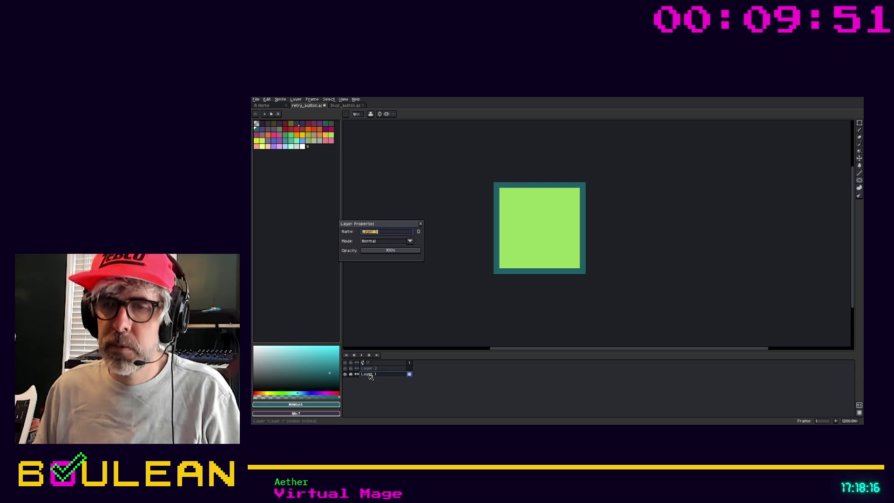
pyautogui.write('B')
pyautogui.press('BackSpace')
pyautogui.write('back')
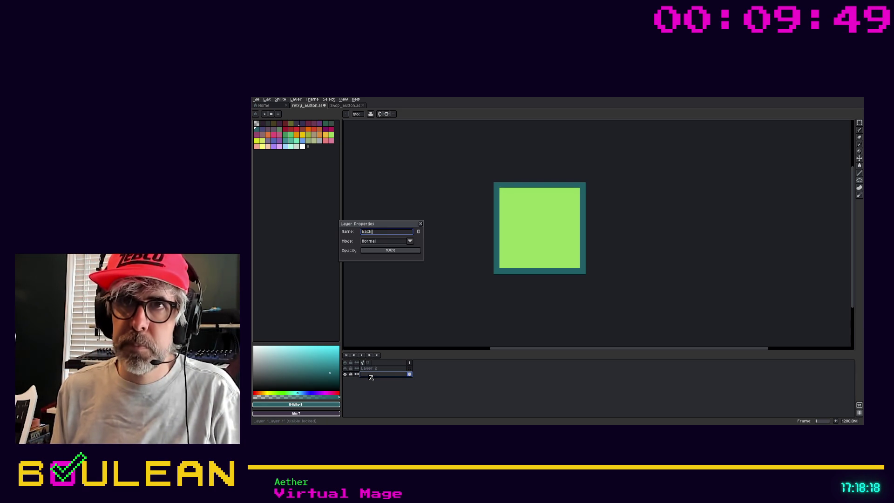
pyautogui.write('ground')
pyautogui.press('Return')
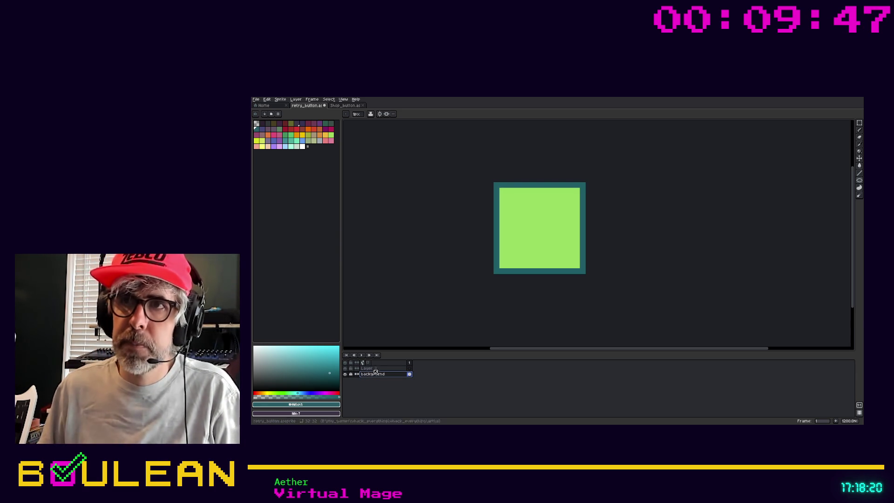
pyautogui.click(369, 368)
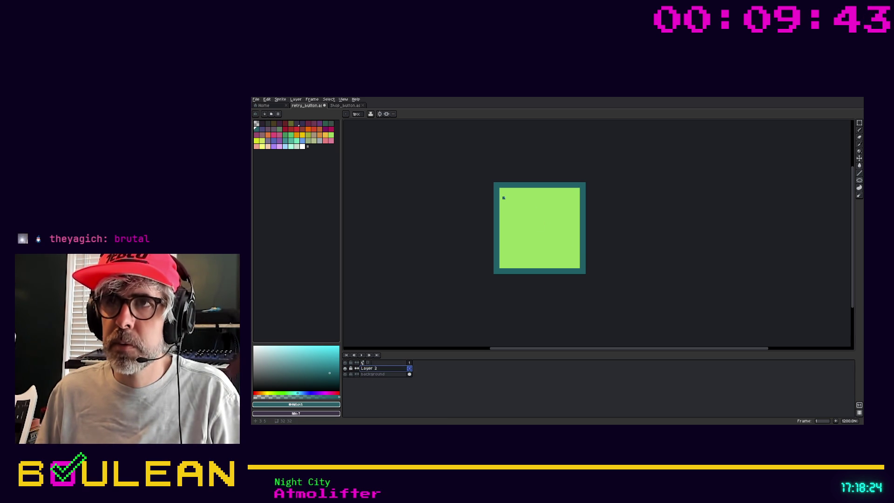
# Step: Draw trial circle outlines on Layer 2 and undo them
pyautogui.moveTo(504, 192)
pyautogui.mouseDown()
pyautogui.moveTo(564, 252)
pyautogui.moveTo(568, 275)
pyautogui.mouseUp()
pyautogui.hotkey('ctrl', 'z')
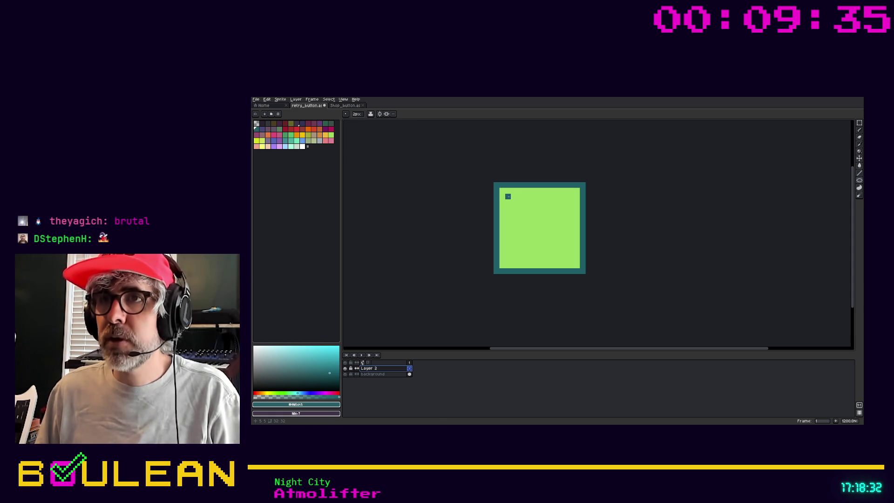
pyautogui.moveTo(511, 199); pyautogui.dragTo(576, 262)
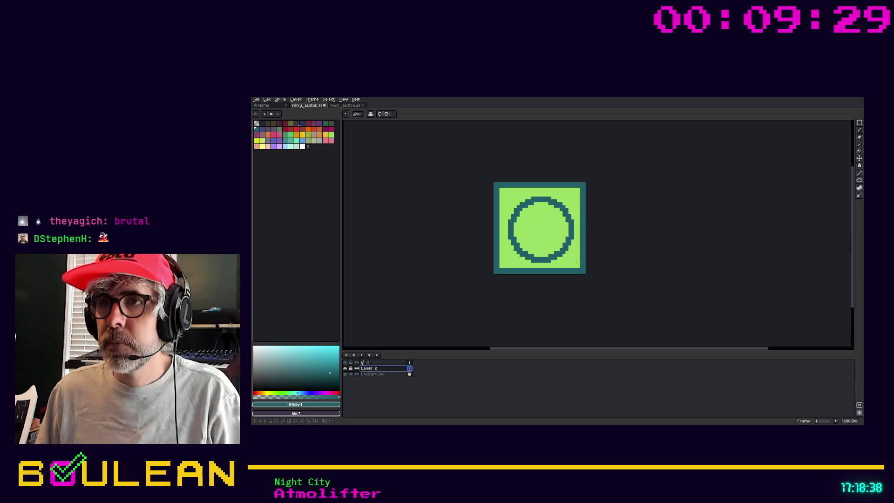
pyautogui.press('i')
pyautogui.click(553, 242)
pyautogui.press('b')
pyautogui.hotkey('ctrl', 'z')
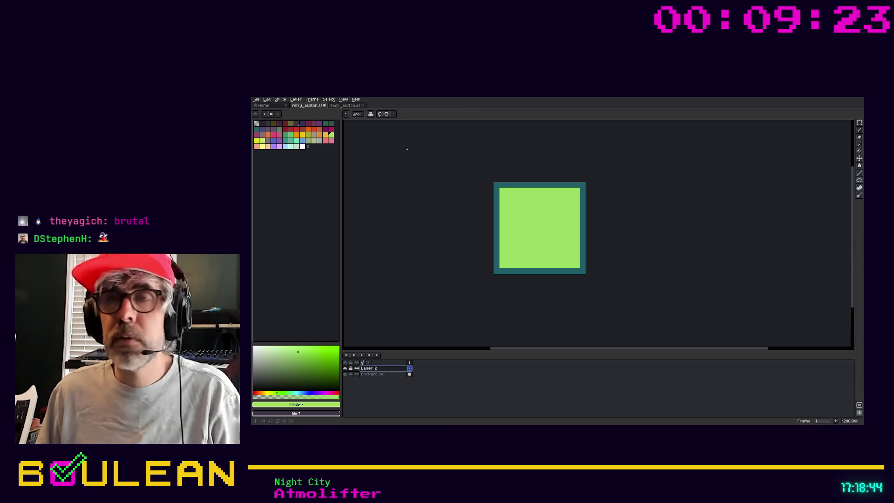
# Step: Pick the dark teal border colour and draw a teal circle outline inside the square
pyautogui.press('u')
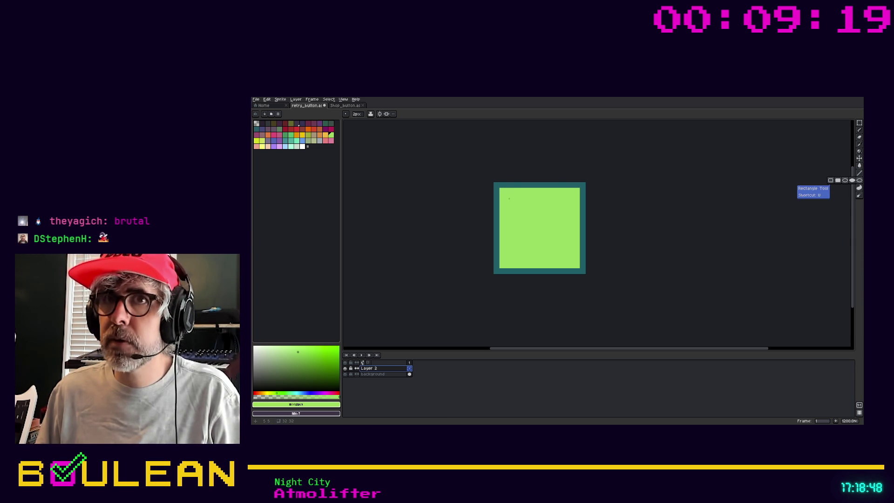
pyautogui.press('i')
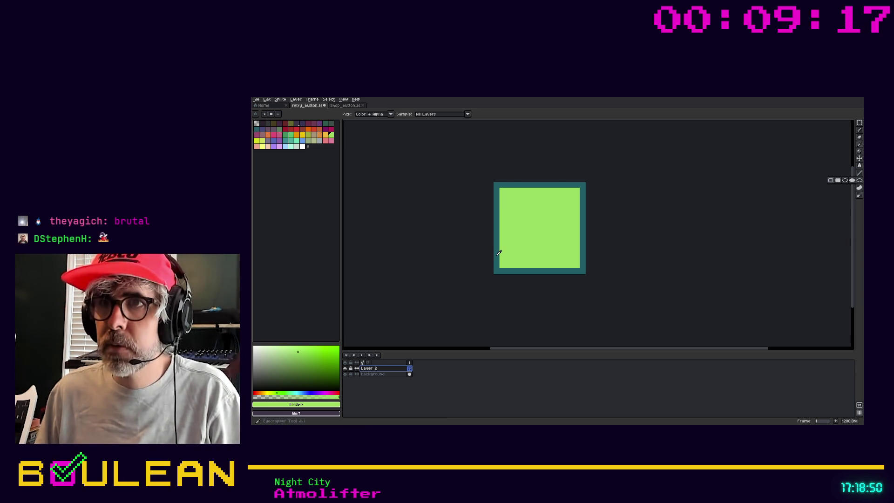
pyautogui.click(496, 254)
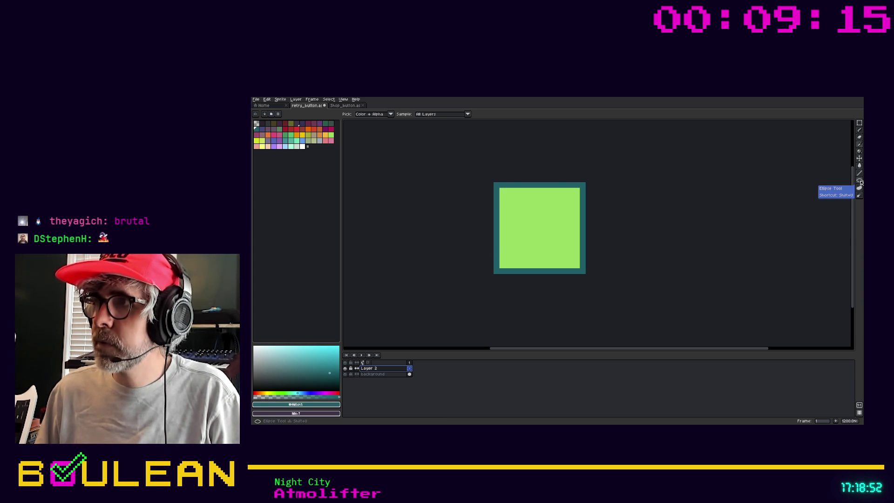
pyautogui.hotkey('shift', 'u')
pyautogui.click(508, 196)
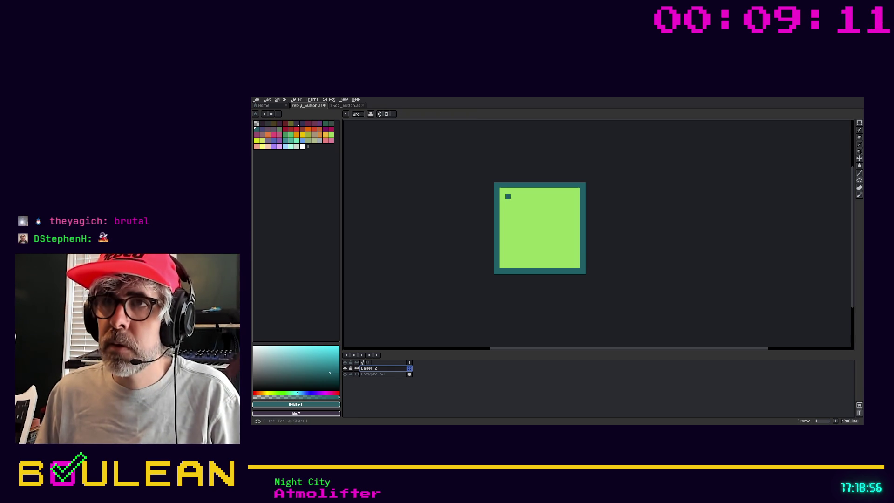
pyautogui.moveTo(505, 194)
pyautogui.mouseDown()
pyautogui.moveTo(576, 270)
pyautogui.moveTo(566, 255)
pyautogui.moveTo(573, 262)
pyautogui.mouseUp()
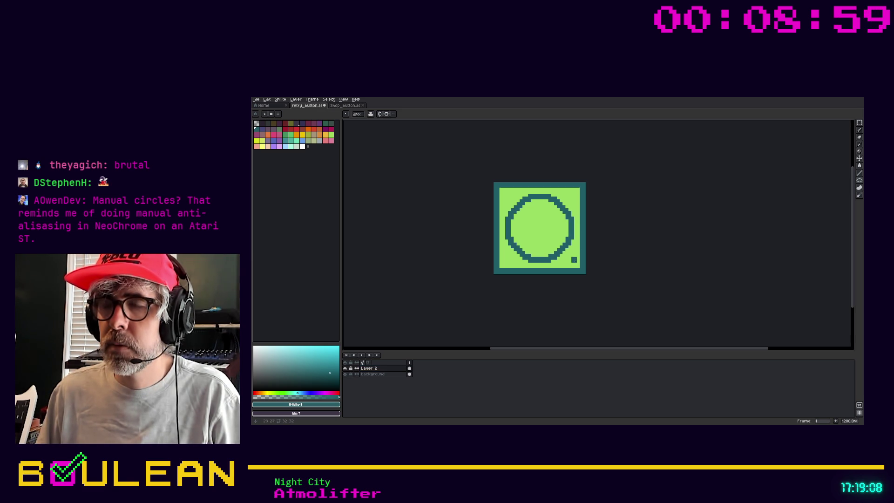
# Step: Zoom in and centre the button in view, then open Layer 2's properties
pyautogui.scroll(3, 567, 211)
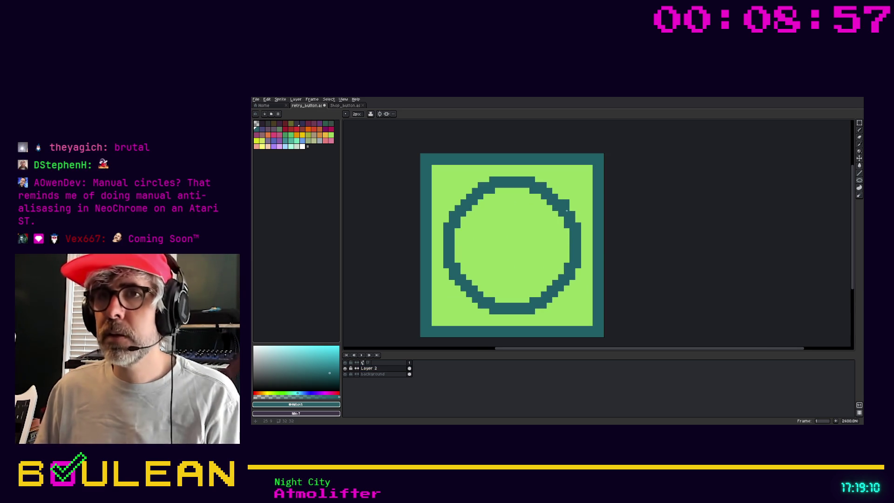
pyautogui.moveTo(409, 251); pyautogui.dragTo(453, 240)
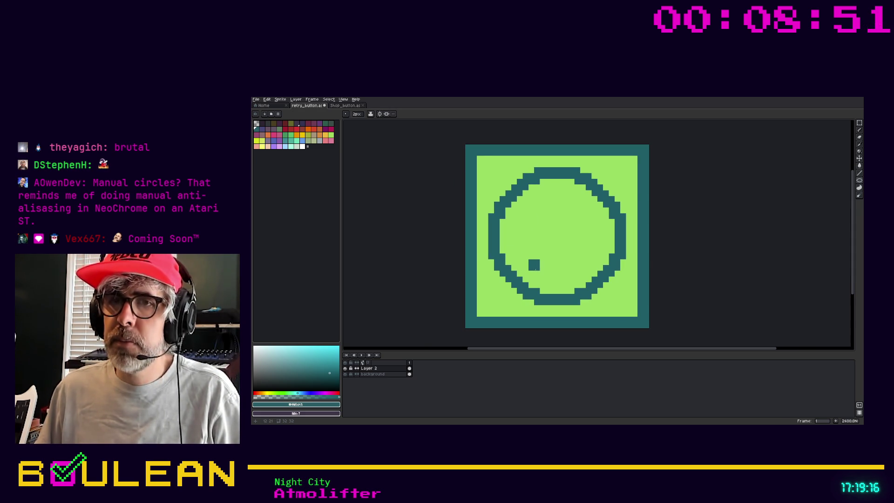
pyautogui.doubleClick(386, 370)
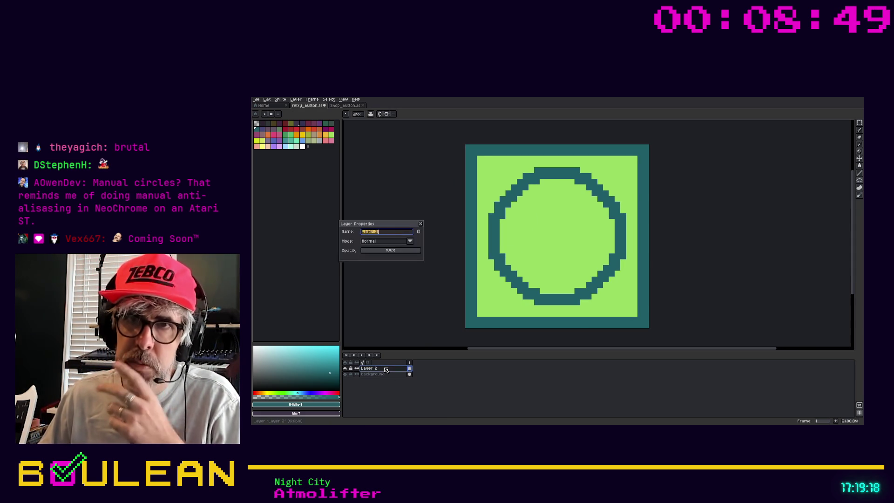
# Step: Name the circle layer 'inner circle' and confirm
pyautogui.write('inner')
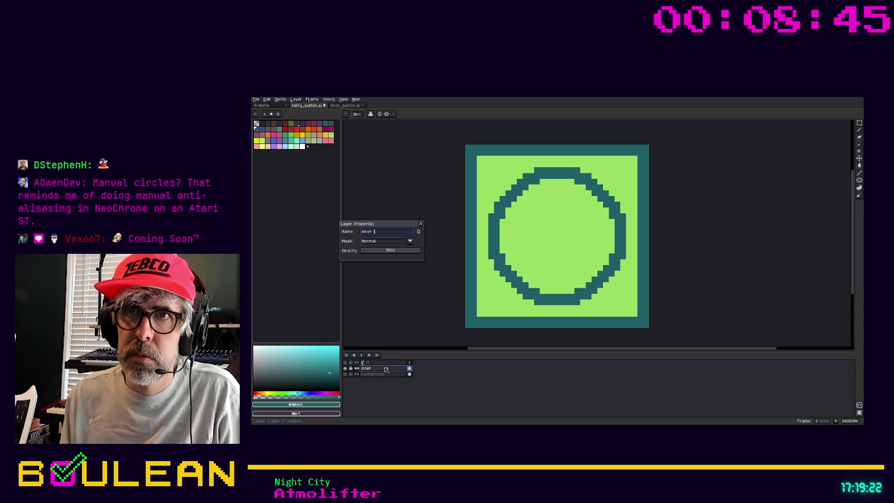
pyautogui.write(' le')
pyautogui.press('Return')
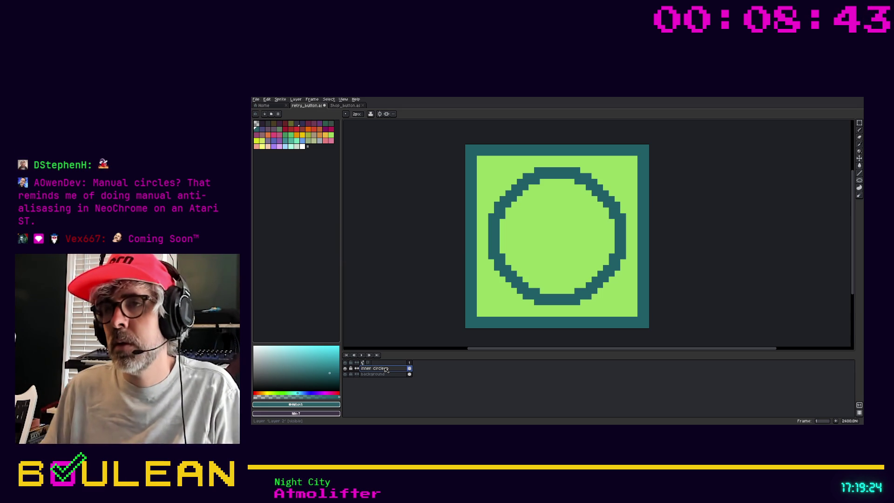
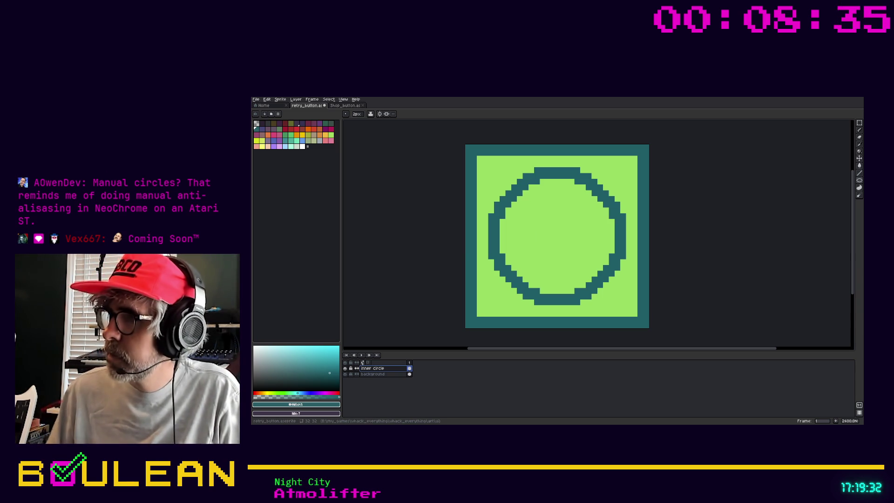
# Step: Dot test teal pixels around the circle and hide the 'inner circle' layer
pyautogui.click(569, 164)
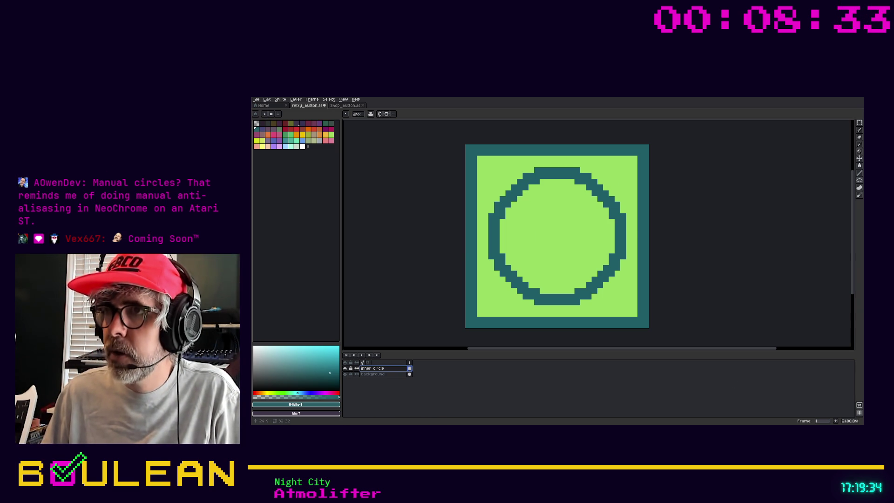
pyautogui.click(603, 237)
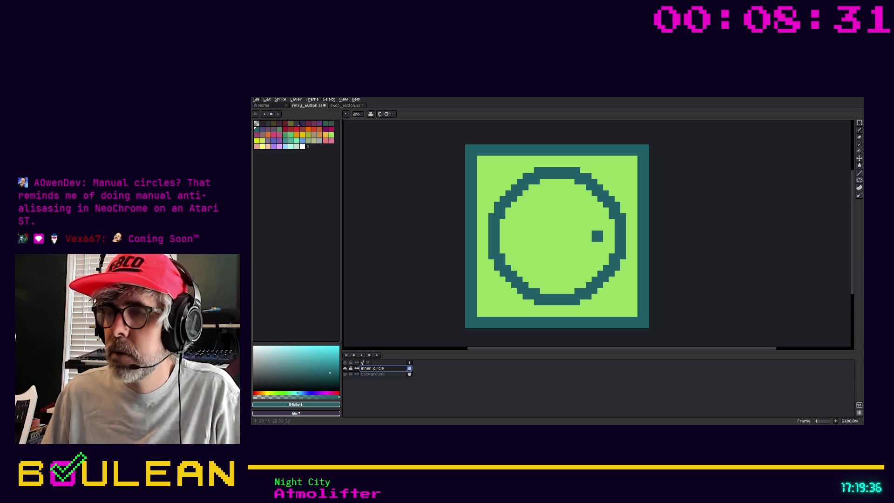
pyautogui.click(345, 368)
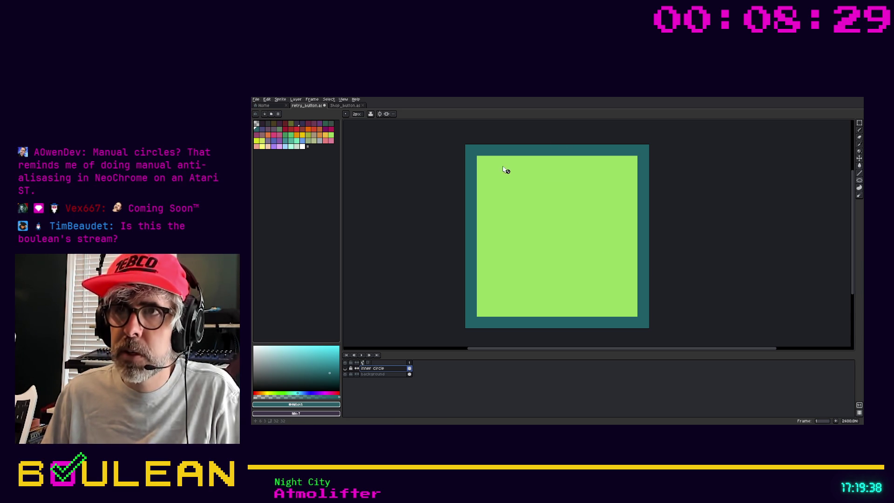
pyautogui.click(469, 213)
# Step: Add a new empty Layer 1 above the existing layers
pyautogui.rightClick(373, 368)
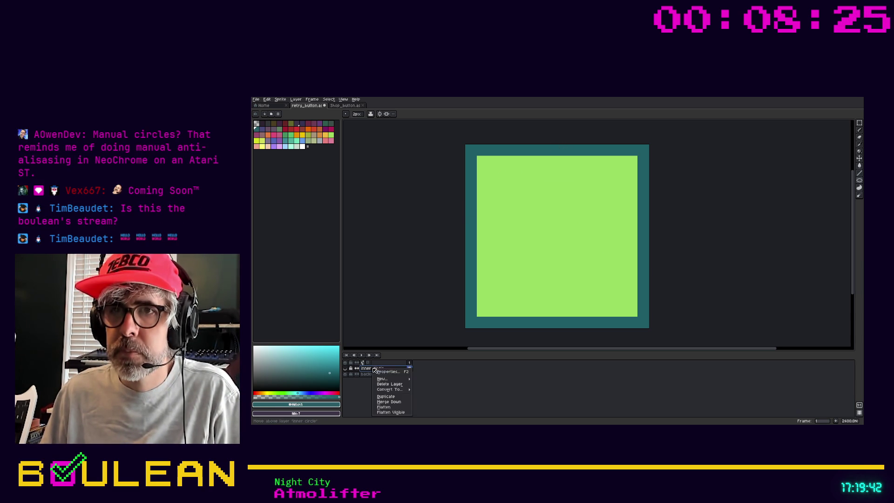
pyautogui.moveTo(389, 380)
pyautogui.click(427, 379)
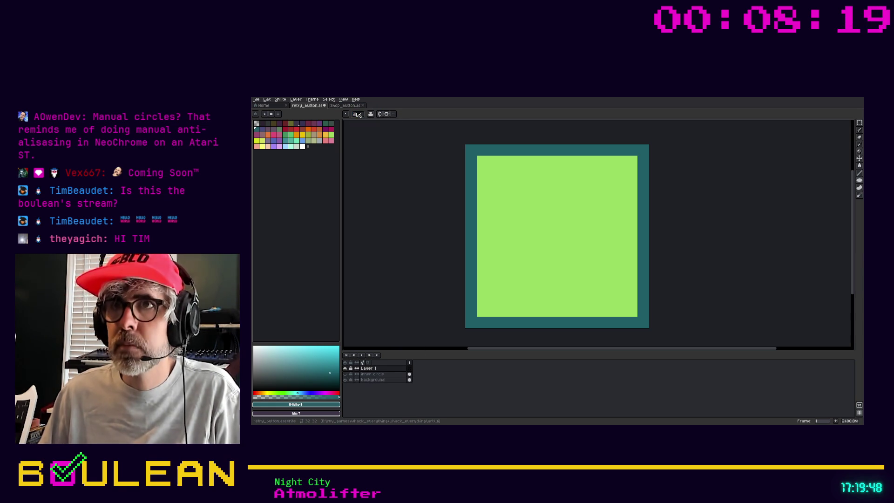
# Step: Make yellow the secondary colour and dot guide pixels into the top-left corner
pyautogui.moveTo(486, 159); pyautogui.dragTo(480, 165)
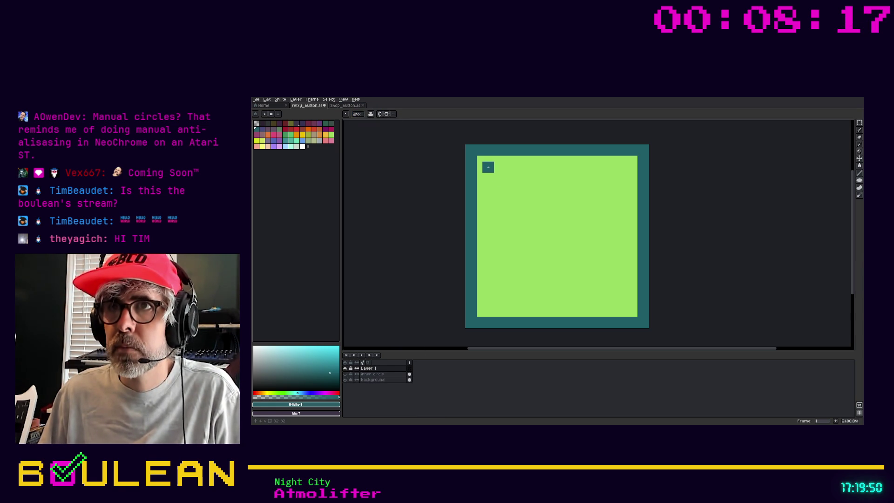
pyautogui.rightClick(302, 137)
pyautogui.press('b')
pyautogui.rightClick(482, 161)
pyautogui.rightClick(493, 173)
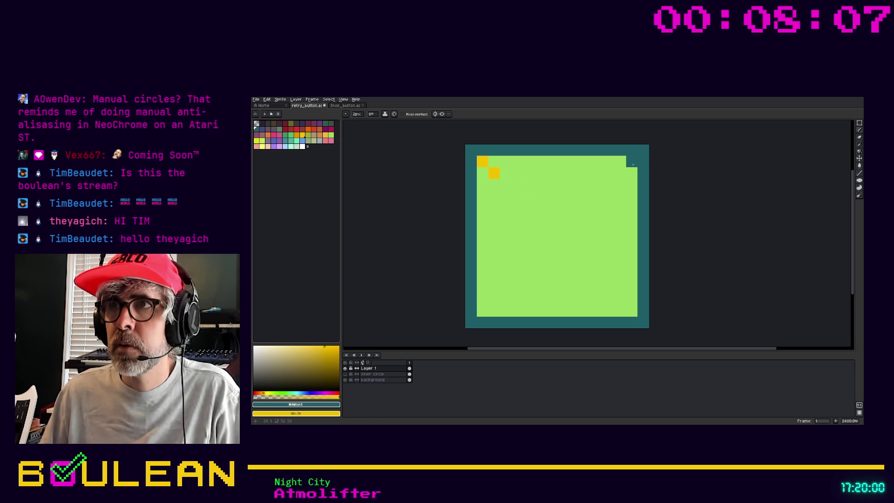
# Step: Add three-pixel yellow diagonal guides to the remaining corners, undoing one stray pixel
pyautogui.rightClick(620, 173)
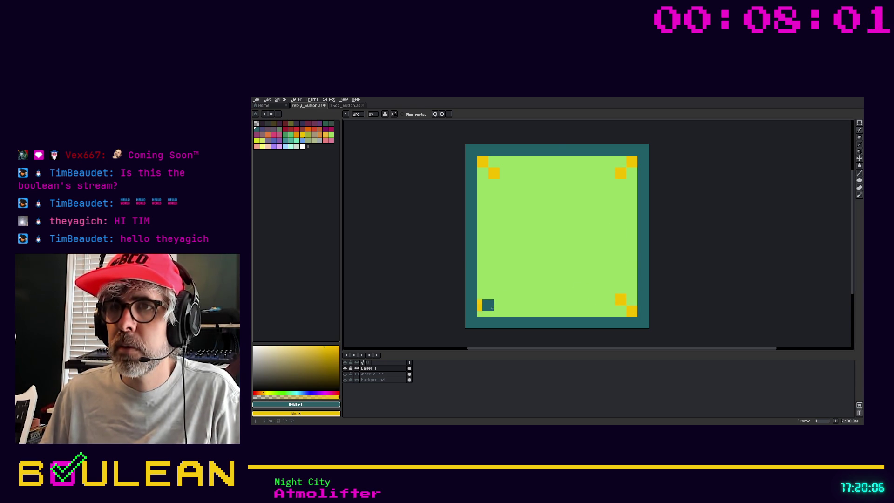
pyautogui.hotkey('ctrl', 'z')
pyautogui.rightClick(494, 300)
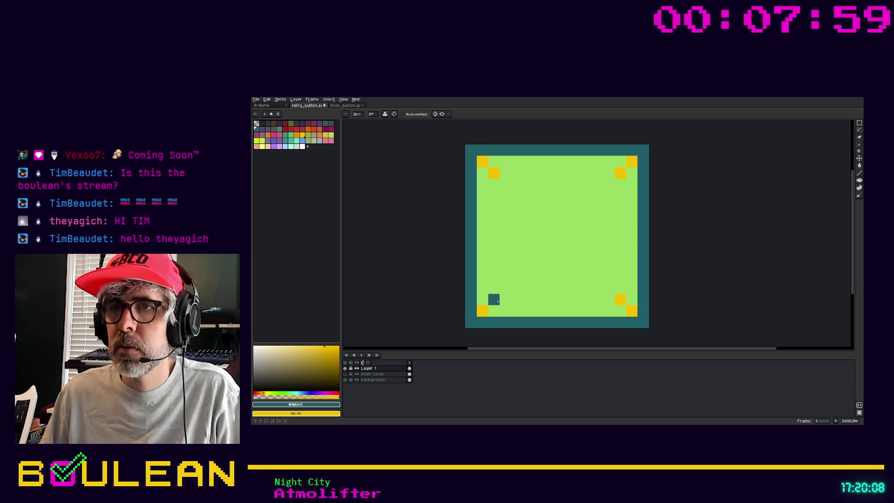
pyautogui.rightClick(506, 185)
pyautogui.rightClick(609, 185)
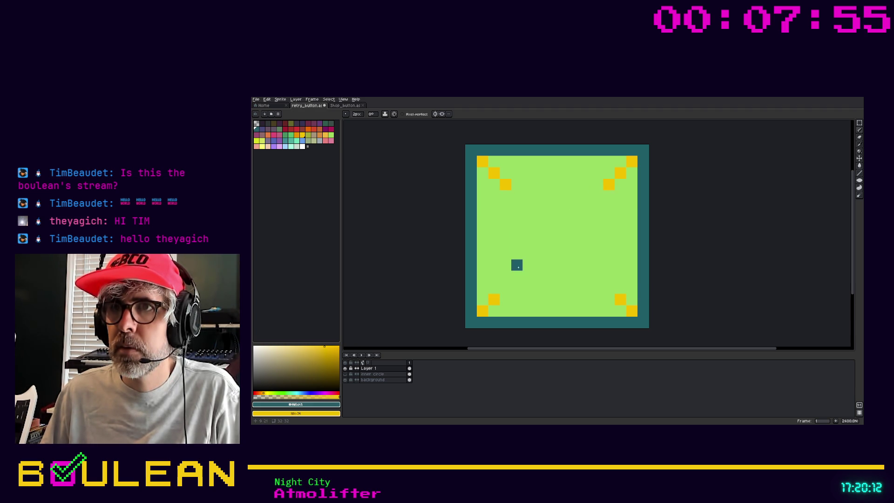
pyautogui.rightClick(505, 288)
pyautogui.rightClick(609, 288)
# Step: Draw a trial teal ellipse between the corner guides, then undo it
pyautogui.hotkey('shift', 'u')
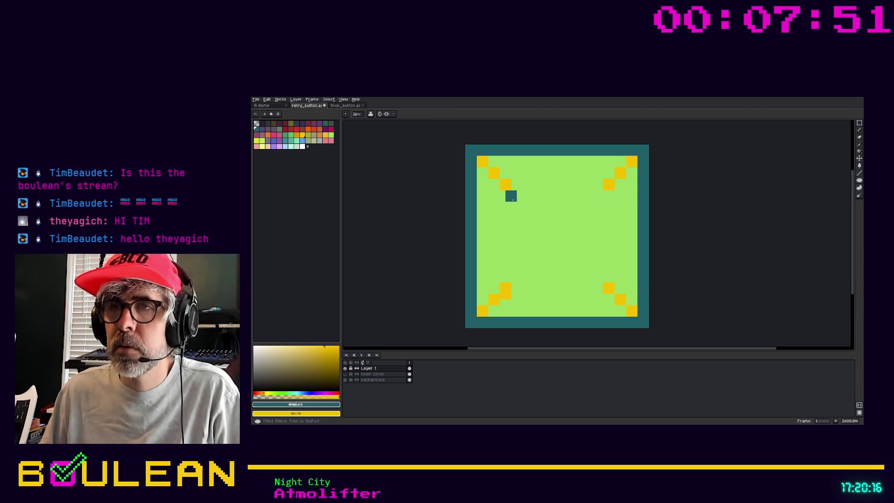
pyautogui.moveTo(511, 195); pyautogui.dragTo(610, 292)
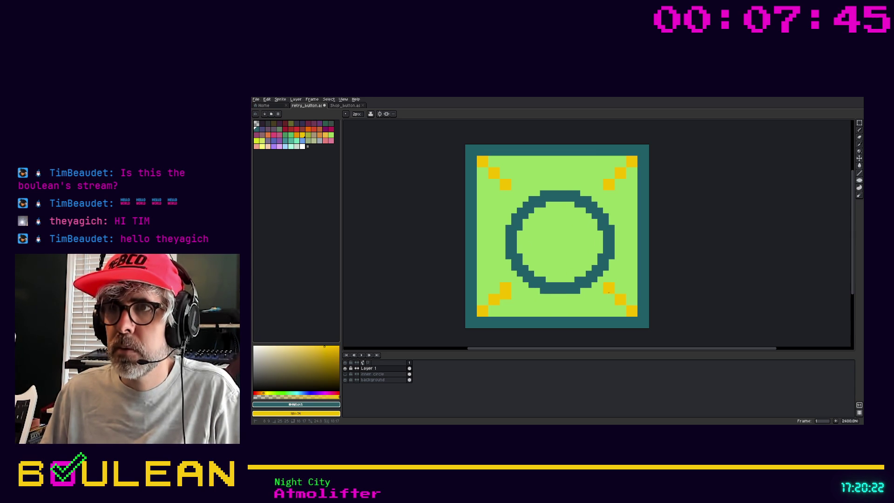
pyautogui.hotkey('ctrl', 'z')
pyautogui.hotkey('ctrl', 'z')
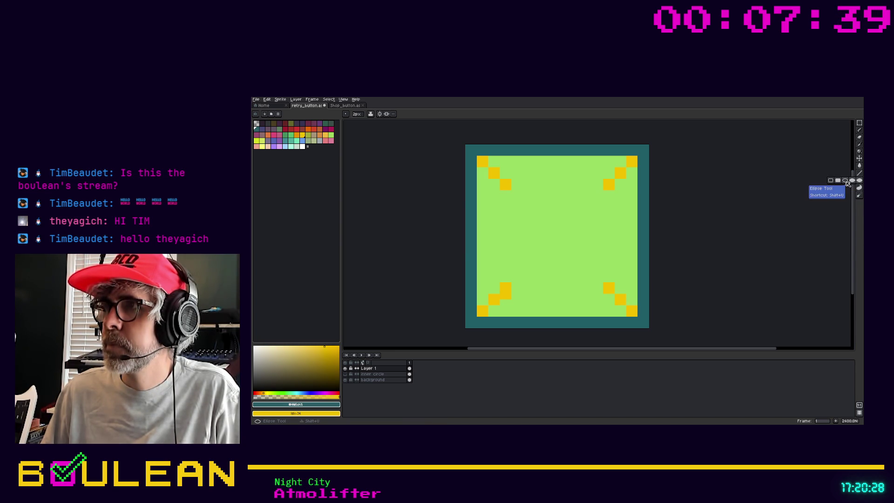
# Step: Draw a trial teal ring outline between the corner guides, then undo it
pyautogui.click(846, 180)
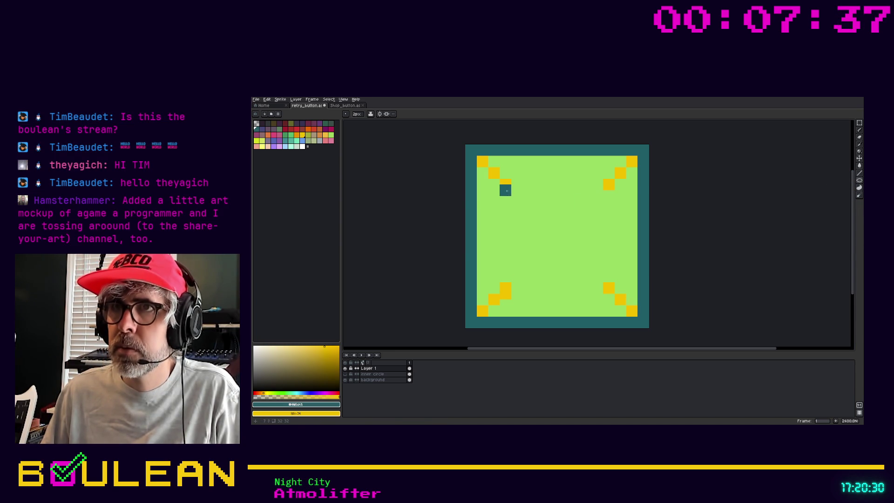
pyautogui.moveTo(506, 188); pyautogui.dragTo(615, 295)
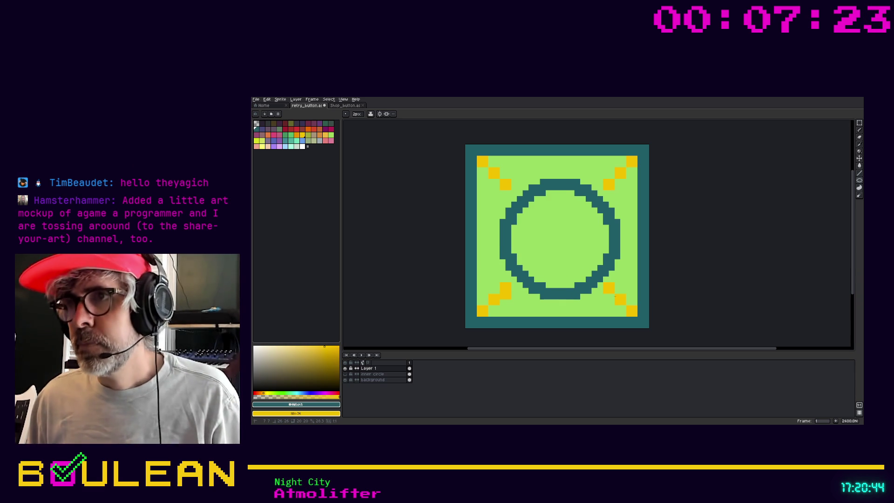
pyautogui.hotkey('ctrl', 'z')
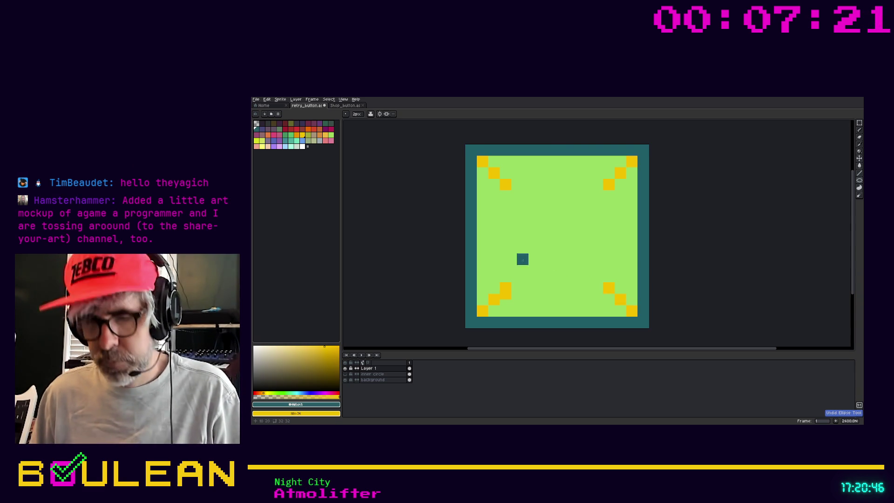
# Step: Eyedrop the yellow guide colour and repaint bottom-left guide pixels, undoing the last one
pyautogui.press('i')
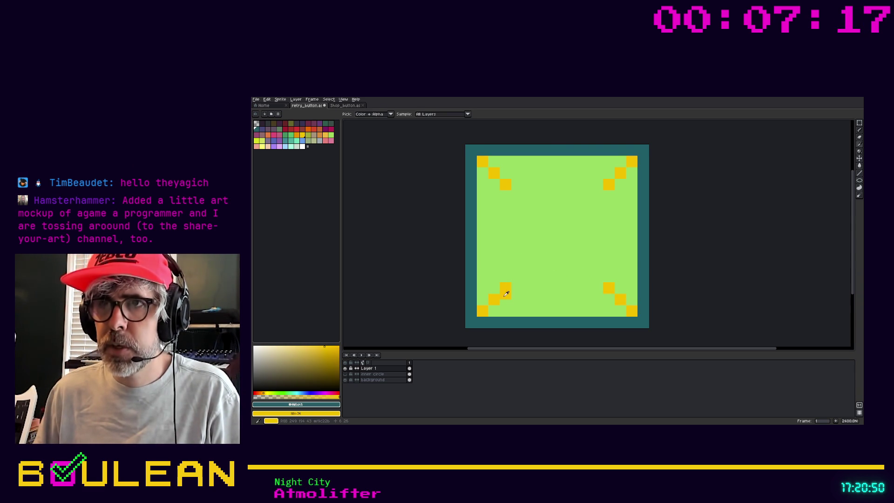
pyautogui.click(502, 291)
pyautogui.press('b')
pyautogui.keyDown('alt'); pyautogui.click(523, 278); pyautogui.keyUp('alt')
pyautogui.click(502, 285)
pyautogui.hotkey('ctrl', 'z')
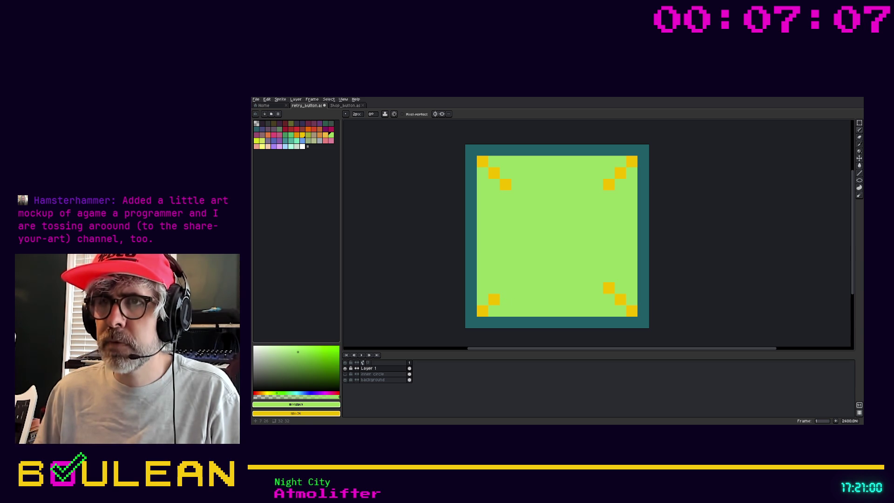
# Step: Restore the bottom-left yellow guide pixels and add a yellow mark on the left edge
pyautogui.moveTo(494, 300); pyautogui.dragTo(506, 288)
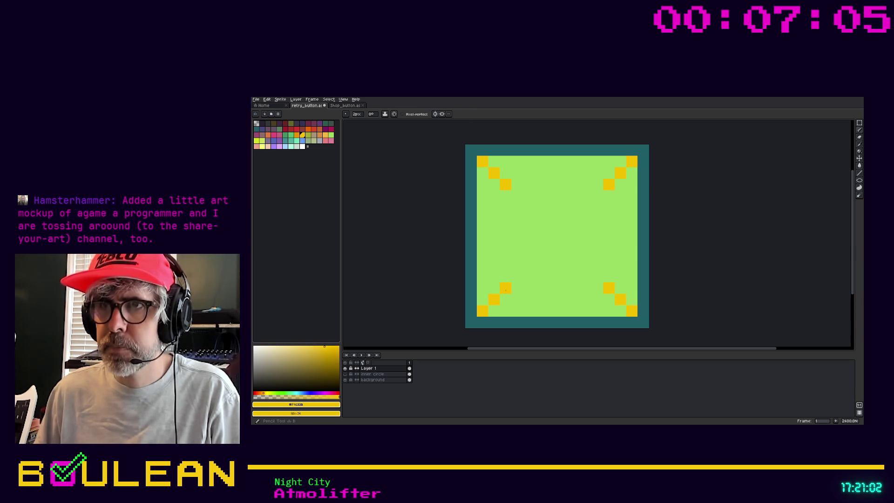
pyautogui.moveTo(485, 231); pyautogui.dragTo(493, 236)
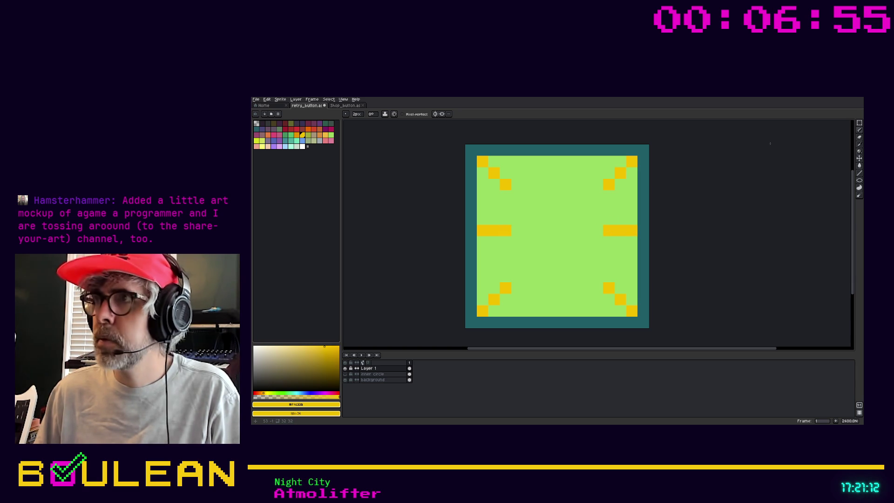
pyautogui.click(860, 180)
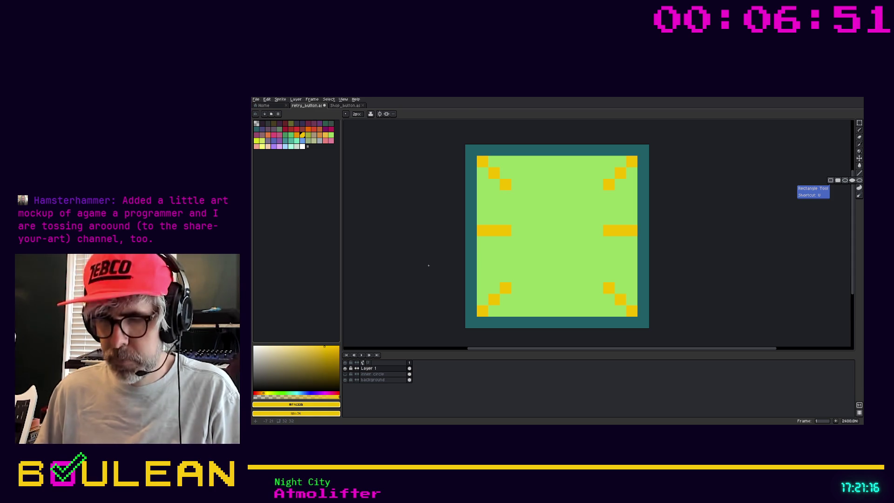
# Step: Sample the teal border colour and draw a trial ring inside the guides, then undo it
pyautogui.press('i')
pyautogui.click(470, 255)
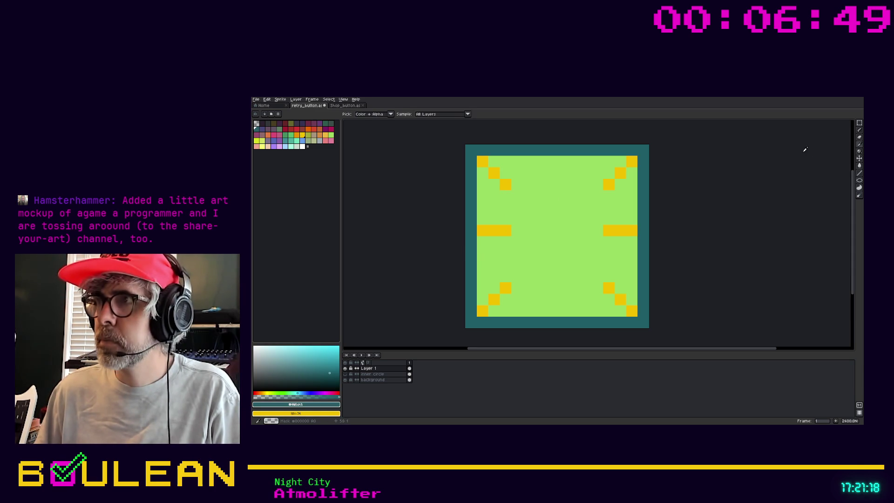
pyautogui.click(860, 183)
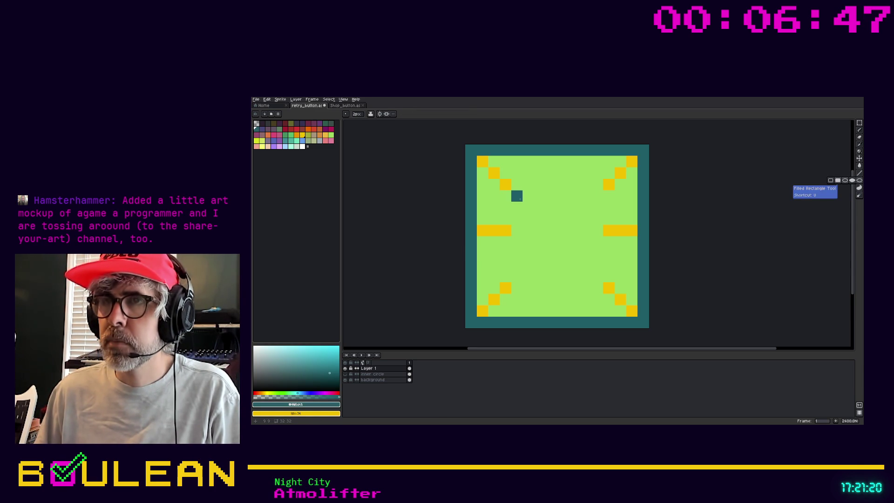
pyautogui.moveTo(518, 196); pyautogui.dragTo(580, 259)
pyautogui.hotkey('ctrl', 'z')
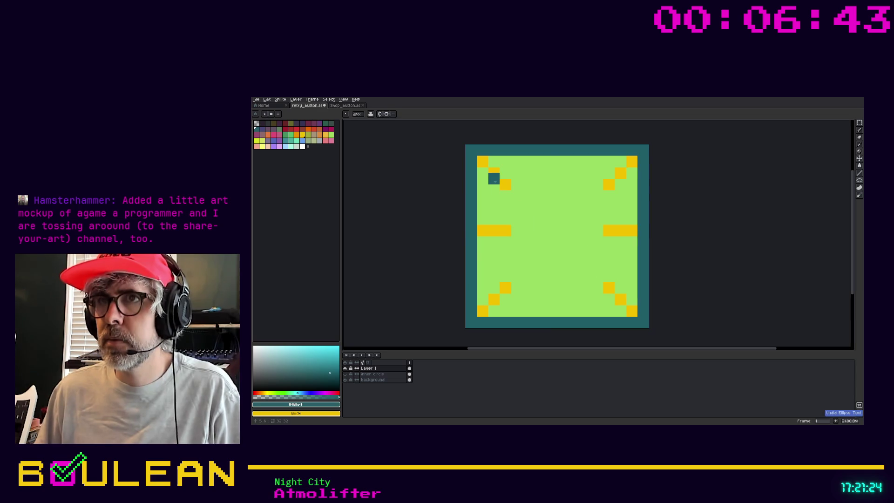
# Step: Retry the teal ring at larger and smaller sizes, then undo the circle
pyautogui.moveTo(495, 175)
pyautogui.mouseDown()
pyautogui.moveTo(541, 231)
pyautogui.moveTo(626, 302)
pyautogui.mouseUp()
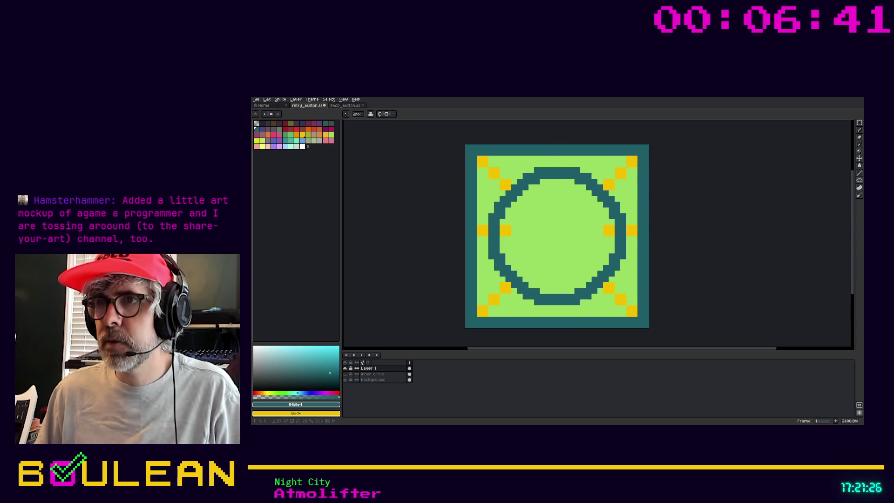
pyautogui.hotkey('ctrl', 'z')
pyautogui.moveTo(502, 182); pyautogui.dragTo(604, 279)
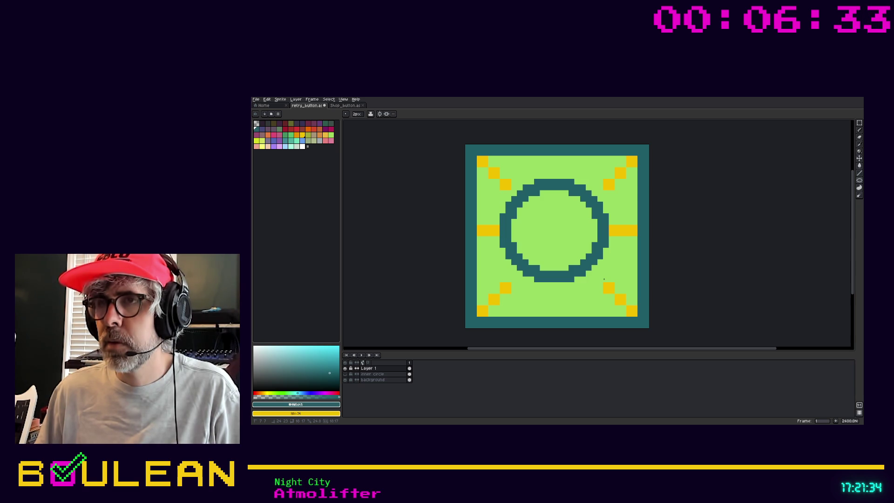
pyautogui.moveTo(604, 279)
pyautogui.mouseDown()
pyautogui.moveTo(551, 235)
pyautogui.moveTo(598, 279)
pyautogui.moveTo(556, 282)
pyautogui.mouseUp()
pyautogui.press('v')
pyautogui.hotkey('ctrl', 'z')
pyautogui.hotkey('ctrl', 'z')
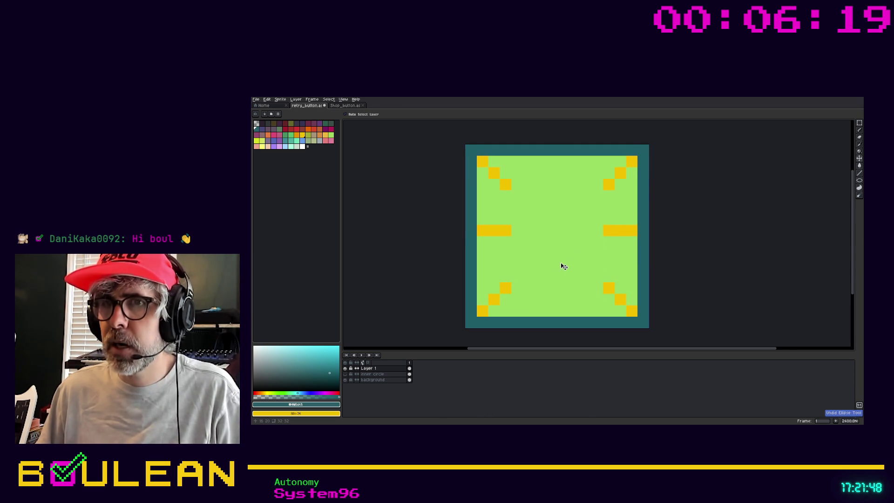
# Step: Add a new empty layer above Layer 1
pyautogui.rightClick(375, 369)
pyautogui.moveTo(394, 378)
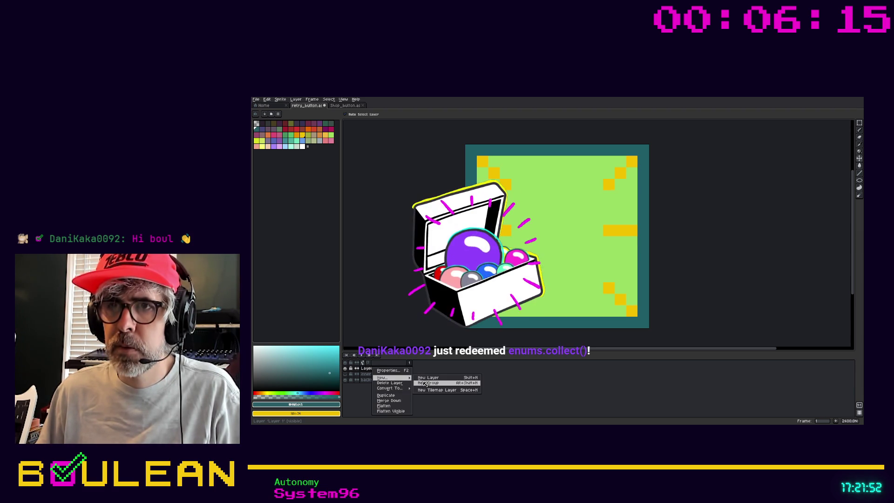
pyautogui.click(426, 378)
# Step: Rename Layer 1 to 'Guides'
pyautogui.click(378, 375)
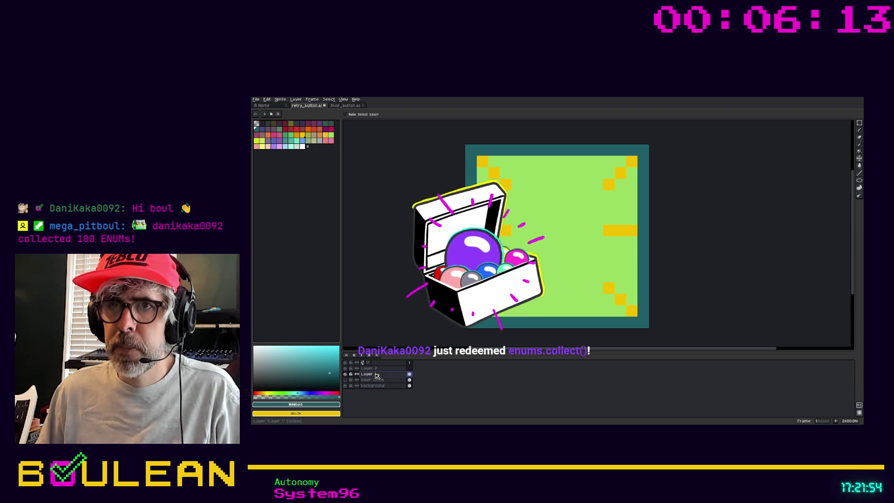
pyautogui.doubleClick(376, 376)
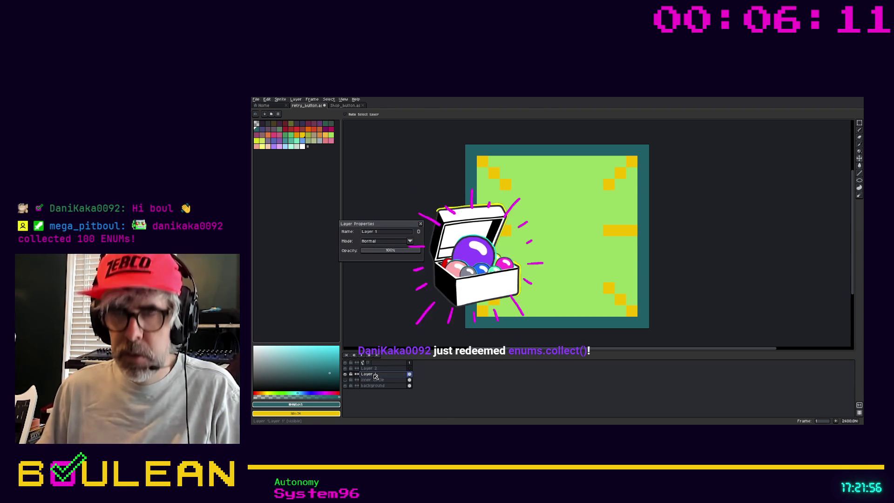
pyautogui.click(379, 233)
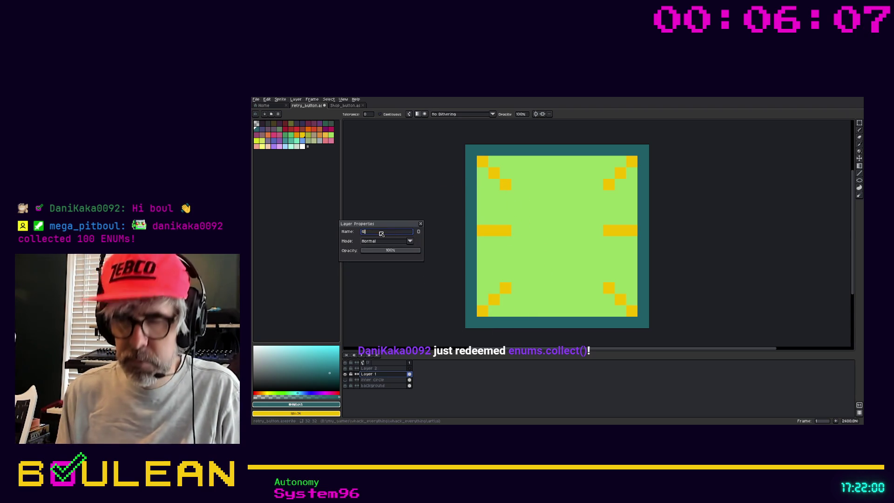
pyautogui.write('Guides')
pyautogui.press('Return')
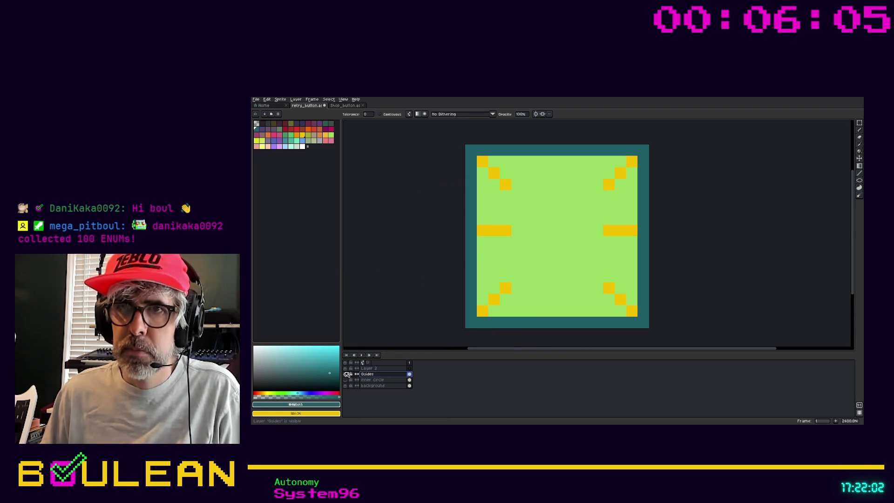
# Step: Show the Guides layer and recolour every yellow mark pink with a non-contiguous bucket fill
pyautogui.click(345, 375)
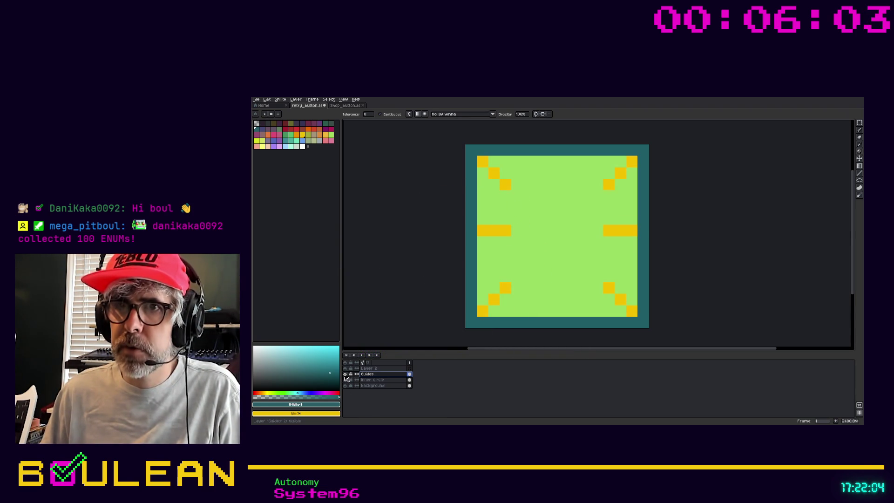
pyautogui.click(274, 135)
pyautogui.press('g')
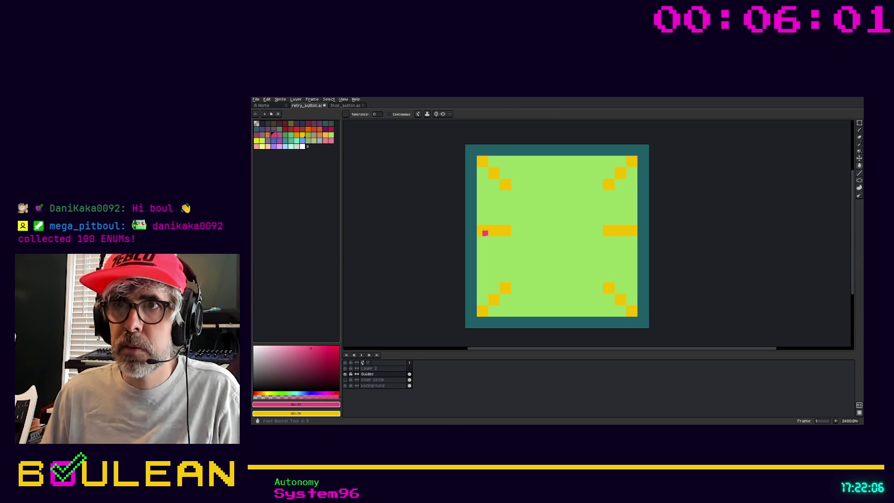
pyautogui.click(505, 289)
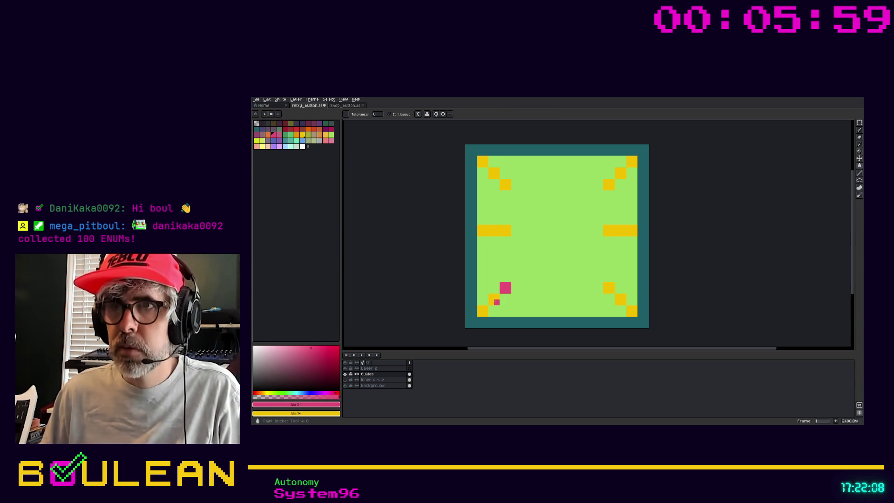
pyautogui.click(395, 113)
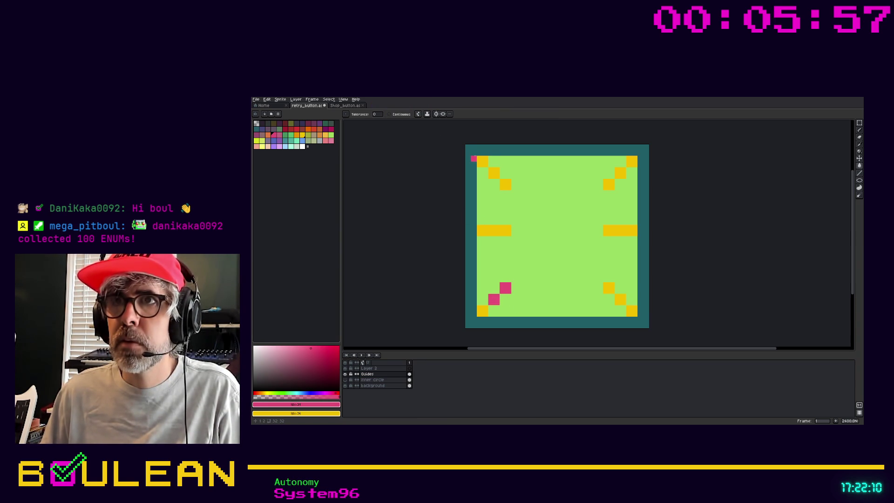
pyautogui.click(490, 174)
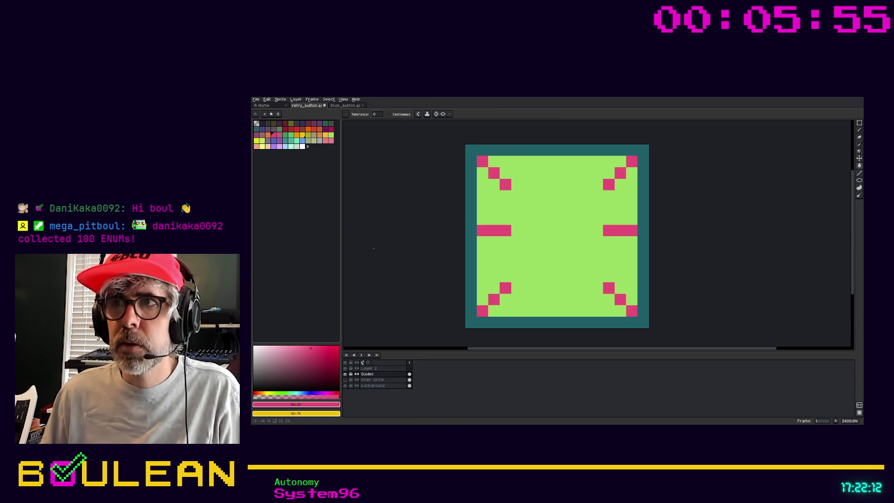
pyautogui.click(374, 369)
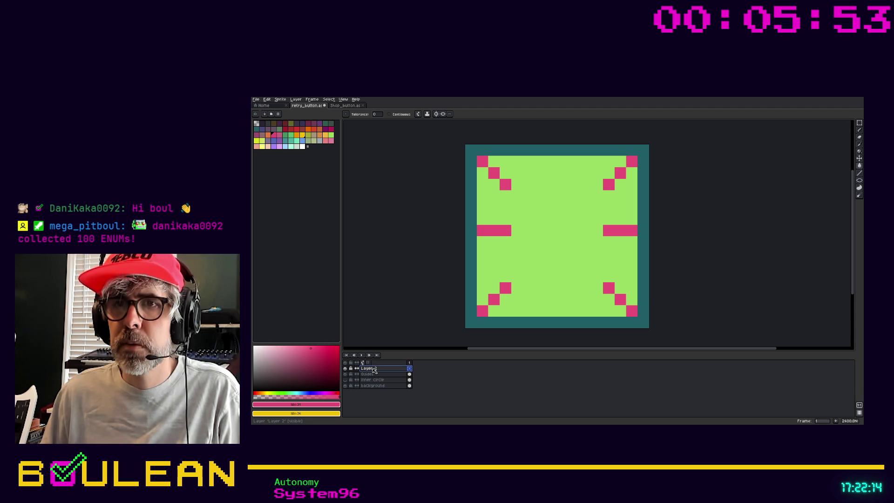
# Step: Rename Layer 2 to 'circle'
pyautogui.doubleClick(374, 370)
pyautogui.write('circl')
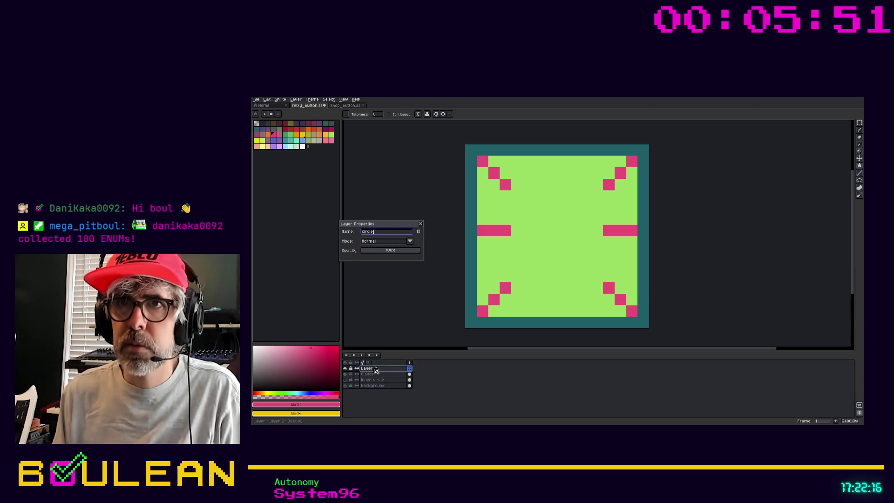
pyautogui.write('e')
pyautogui.press('Return')
# Step: Draw a 24x24 dark teal circle centred between the pink guides, sampled from the border
pyautogui.press('i')
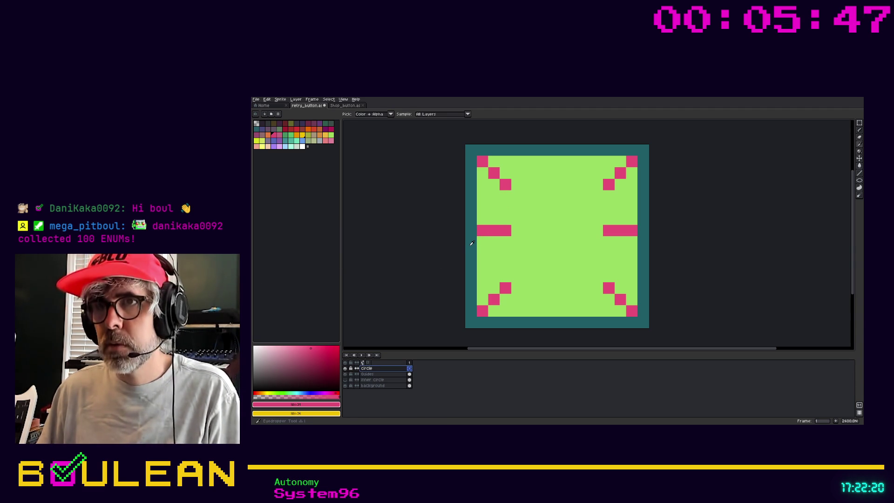
pyautogui.click(472, 244)
pyautogui.hotkey('shift', 'u')
pyautogui.moveTo(515, 192); pyautogui.dragTo(601, 295)
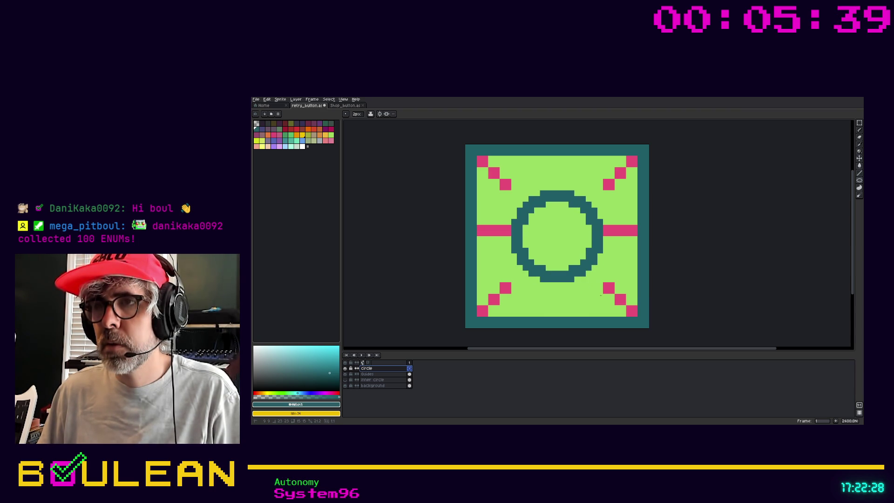
pyautogui.moveTo(600, 296)
pyautogui.mouseDown()
pyautogui.moveTo(611, 304)
pyautogui.moveTo(557, 291)
pyautogui.mouseUp()
pyautogui.press('v')
pyautogui.press('Left')
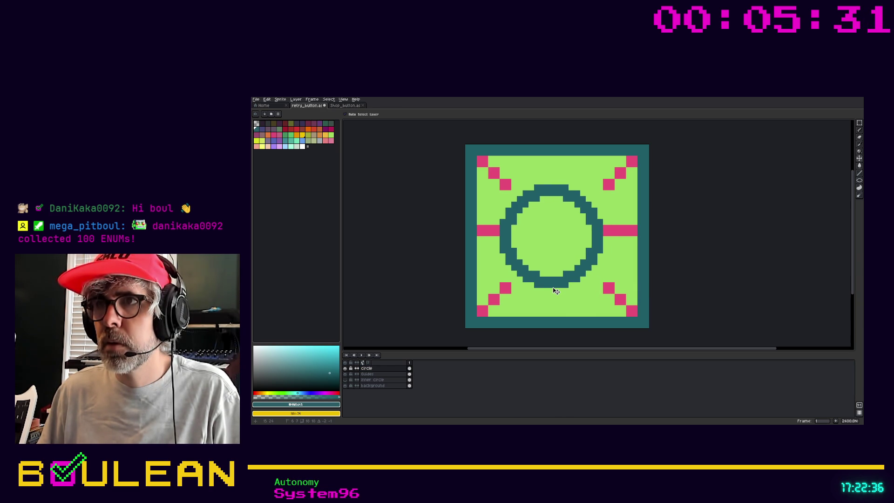
pyautogui.press('Right')
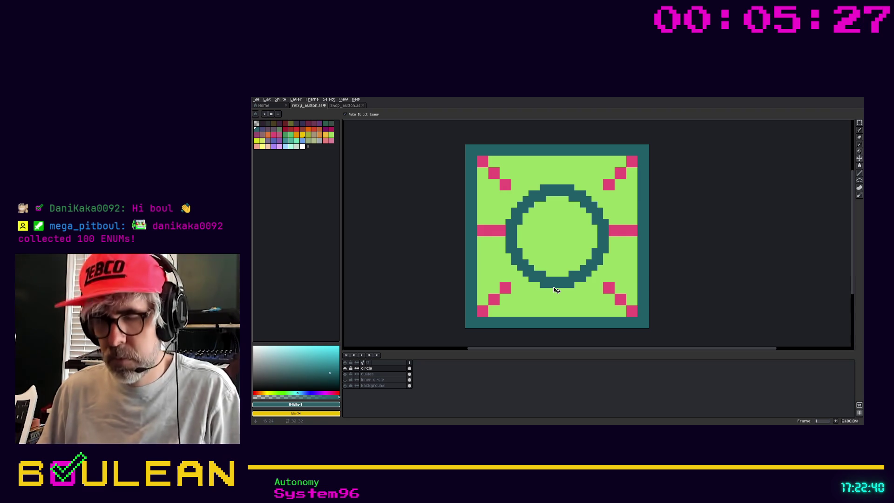
pyautogui.click(372, 374)
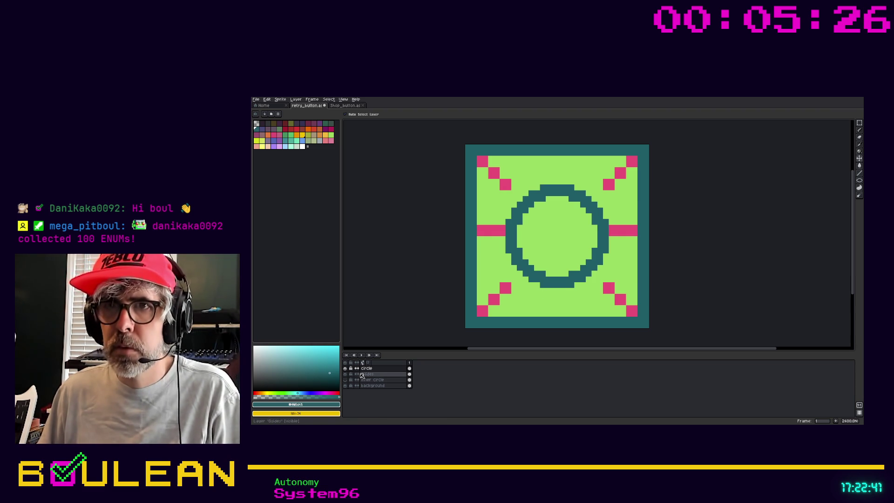
pyautogui.keyDown('alt'); pyautogui.click(505, 287); pyautogui.keyUp('alt')
pyautogui.press('b')
pyautogui.click(546, 289)
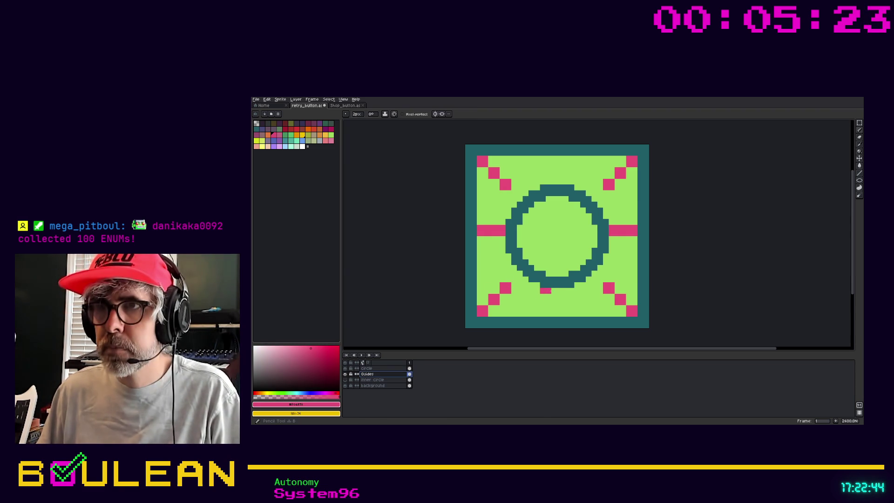
pyautogui.moveTo(559, 297); pyautogui.dragTo(559, 308)
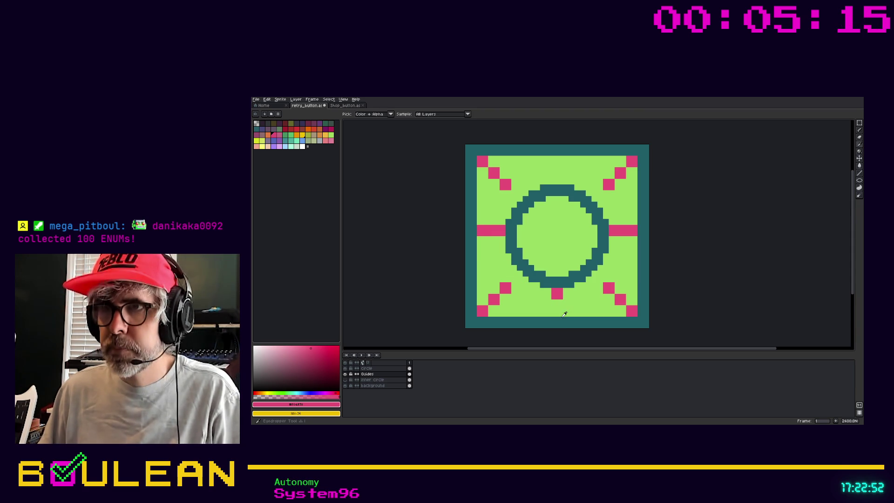
pyautogui.keyDown('alt'); pyautogui.click(556, 299); pyautogui.keyUp('alt')
pyautogui.click(559, 296)
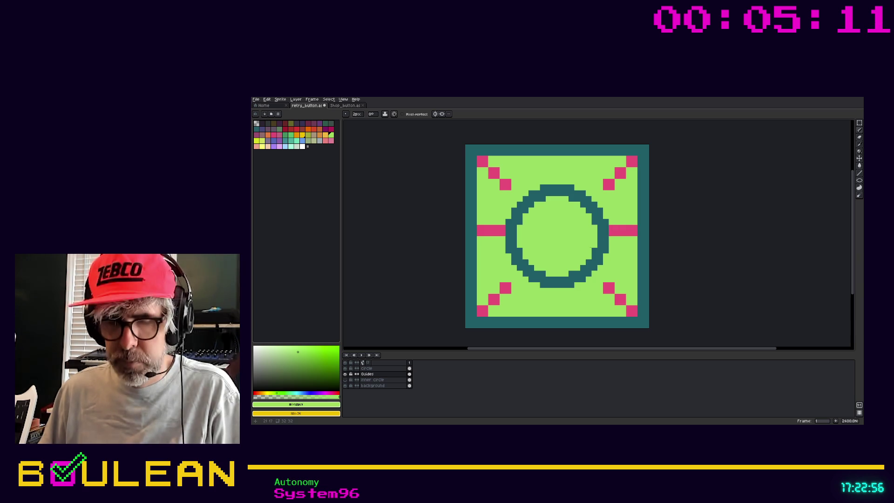
pyautogui.click(368, 368)
pyautogui.press('e')
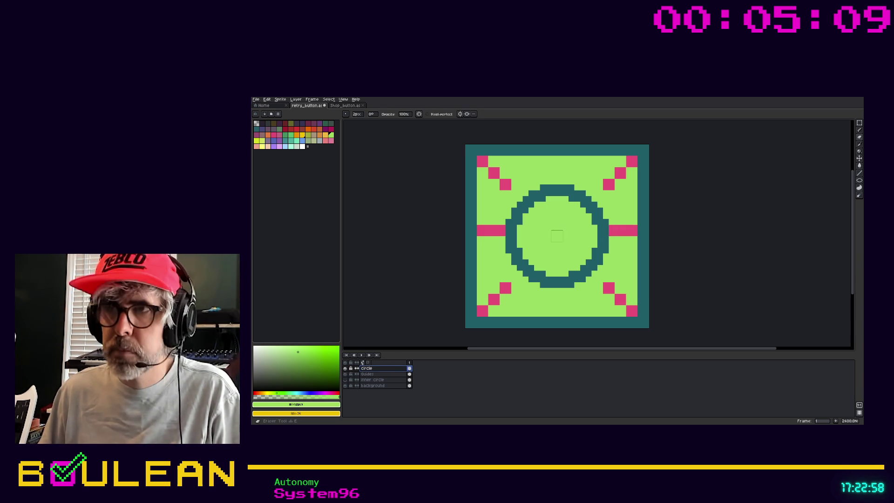
# Step: Hide Guides, duplicate the circle layer, then lock and hide the 'circle Copy' backup
pyautogui.click(345, 374)
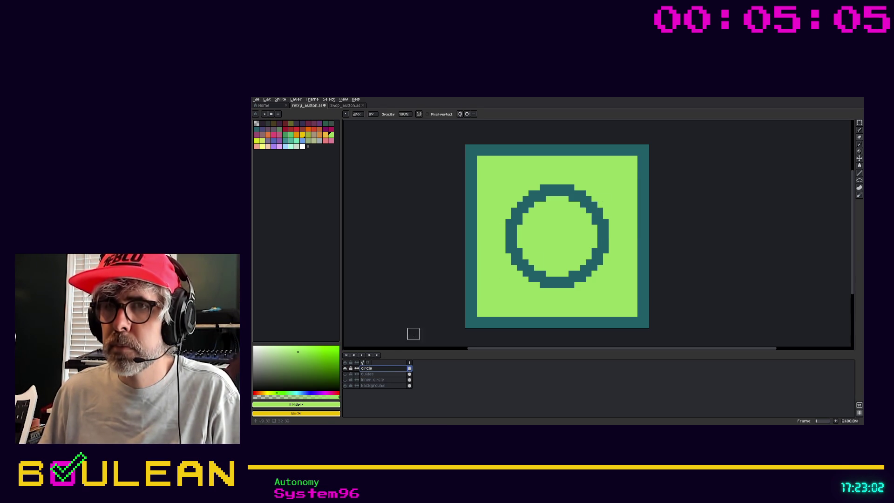
pyautogui.rightClick(385, 370)
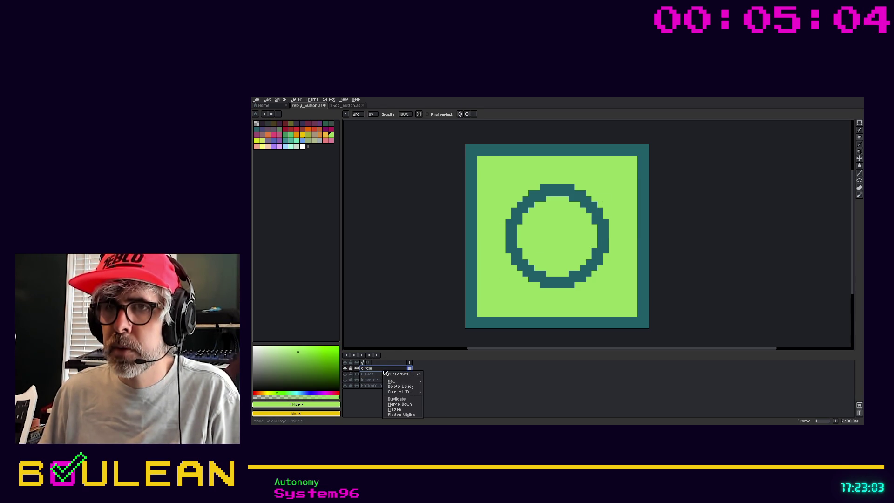
pyautogui.click(392, 399)
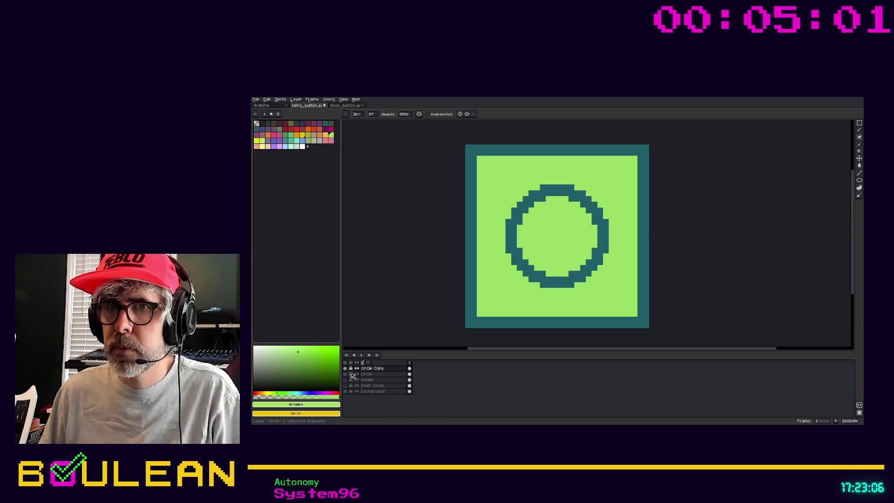
pyautogui.click(352, 368)
pyautogui.click(345, 368)
pyautogui.click(367, 374)
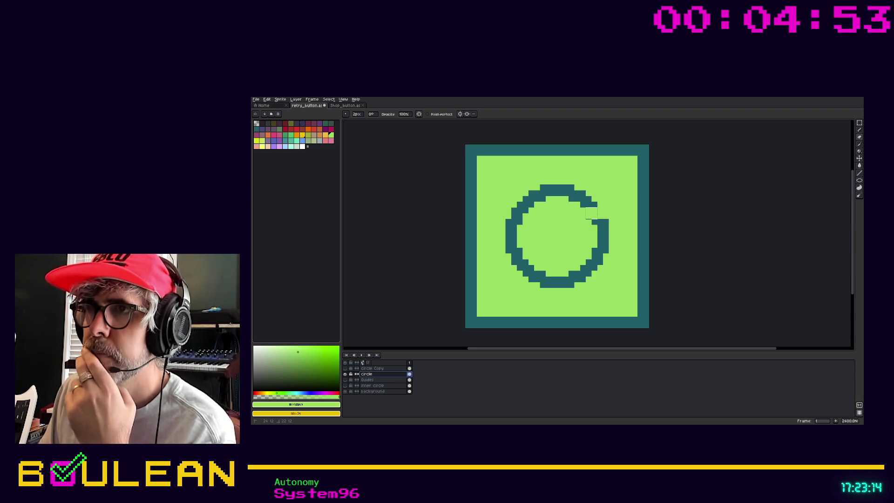
# Step: Touch up the ring's upper-right end by the gap and sample its dark teal colour
pyautogui.click(591, 210)
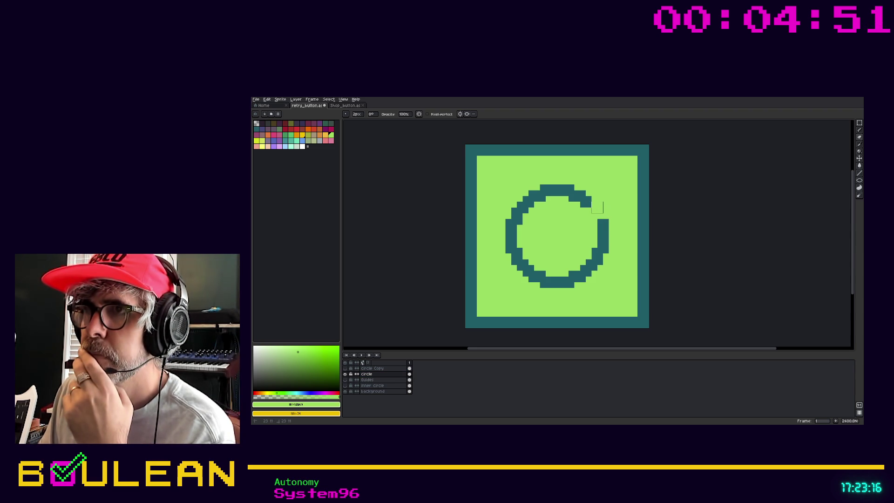
pyautogui.click(586, 208)
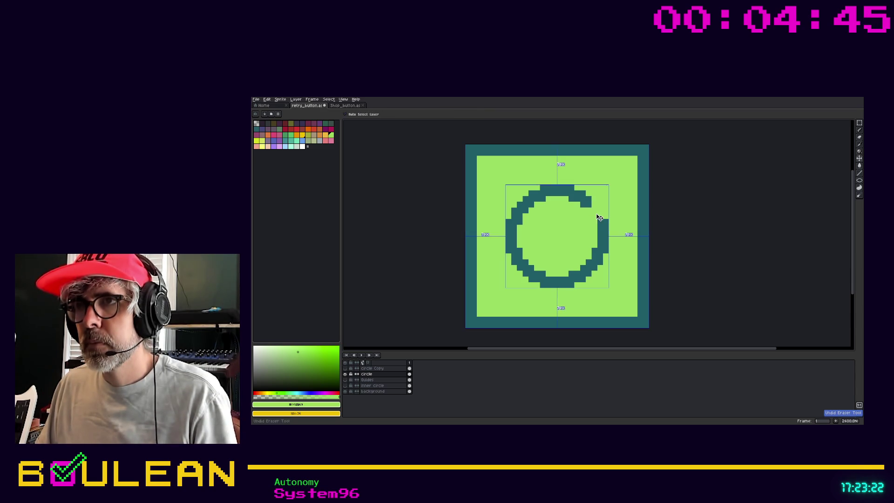
pyautogui.press('i')
pyautogui.click(586, 207)
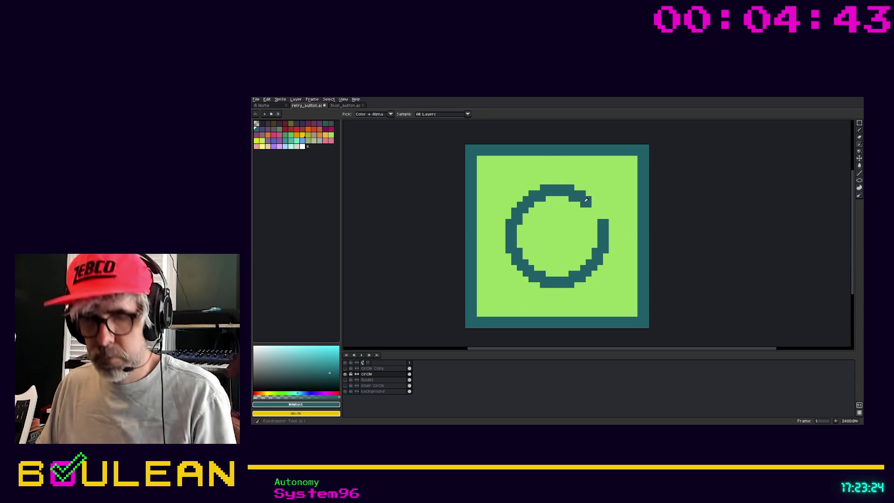
pyautogui.press('b')
pyautogui.click(592, 190)
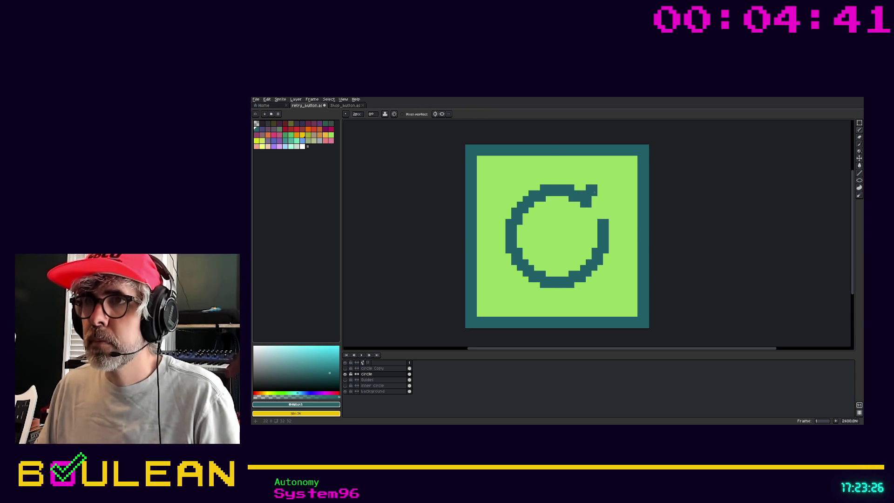
pyautogui.click(599, 180)
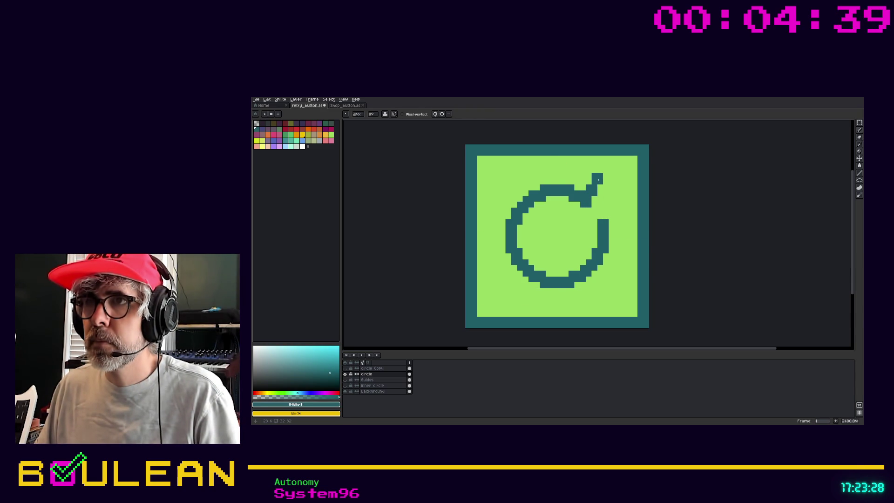
pyautogui.click(575, 211)
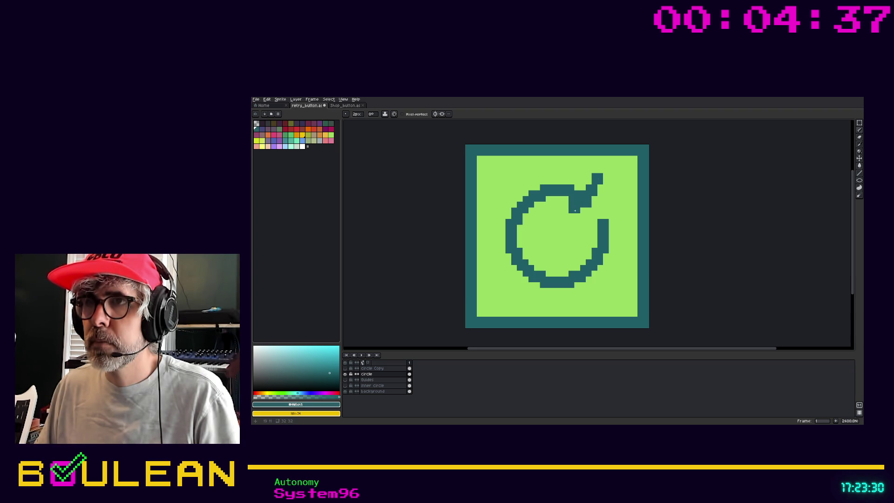
pyautogui.hotkey('ctrl', 'z')
pyautogui.hotkey('ctrl', 'z')
pyautogui.hotkey('ctrl', 'z')
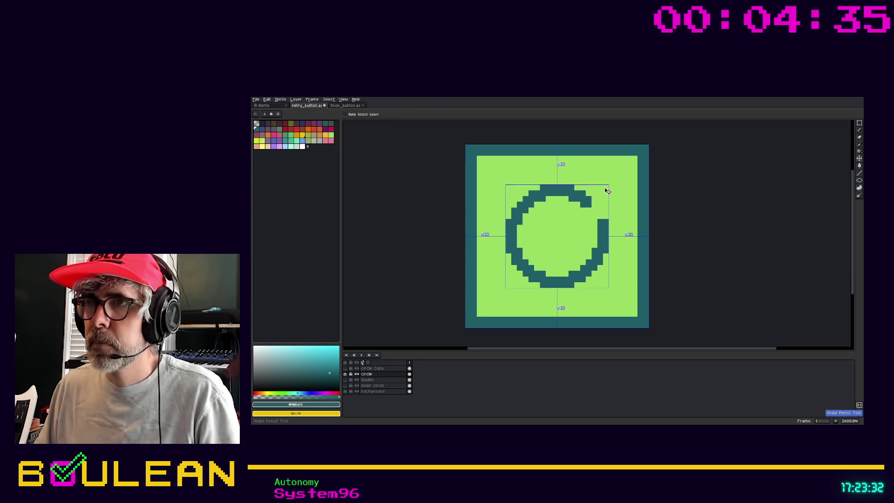
pyautogui.hotkey('ctrl', 'z')
pyautogui.click(592, 184)
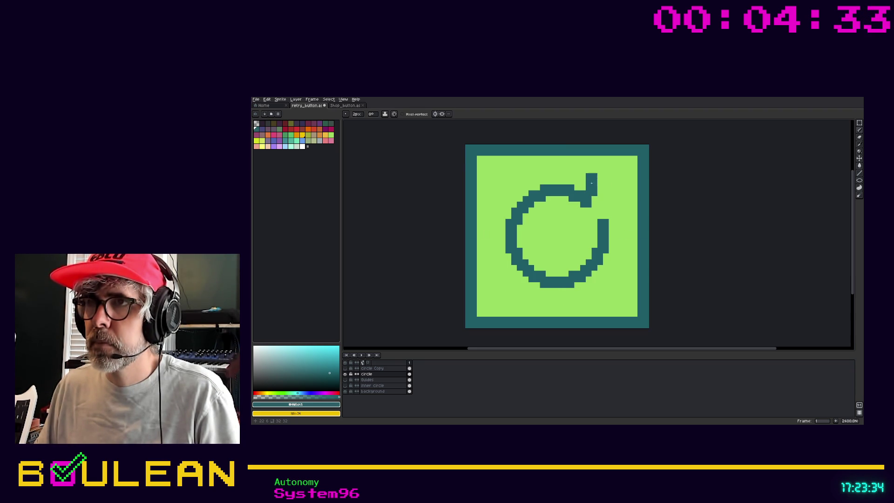
pyautogui.click(581, 169)
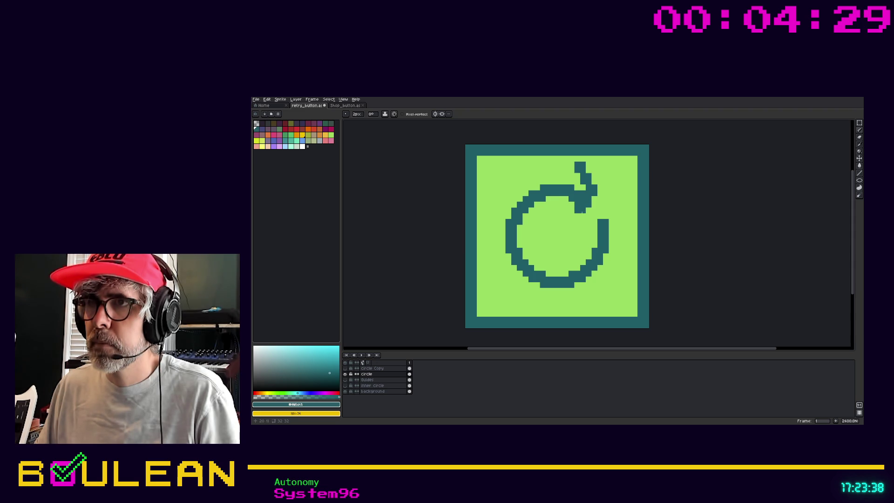
pyautogui.click(579, 215)
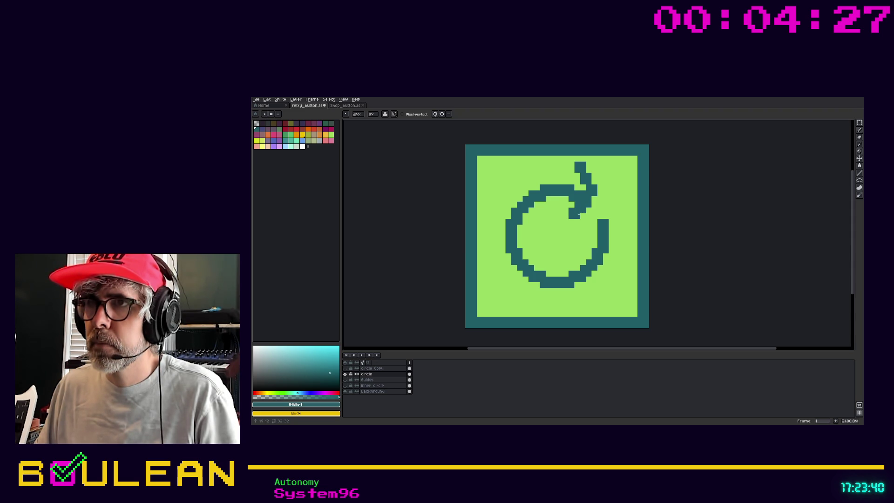
pyautogui.click(573, 215)
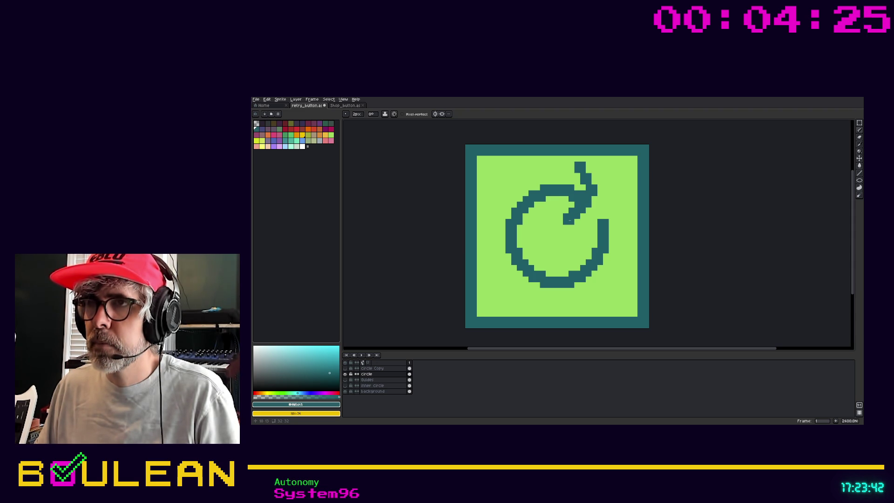
pyautogui.click(537, 215)
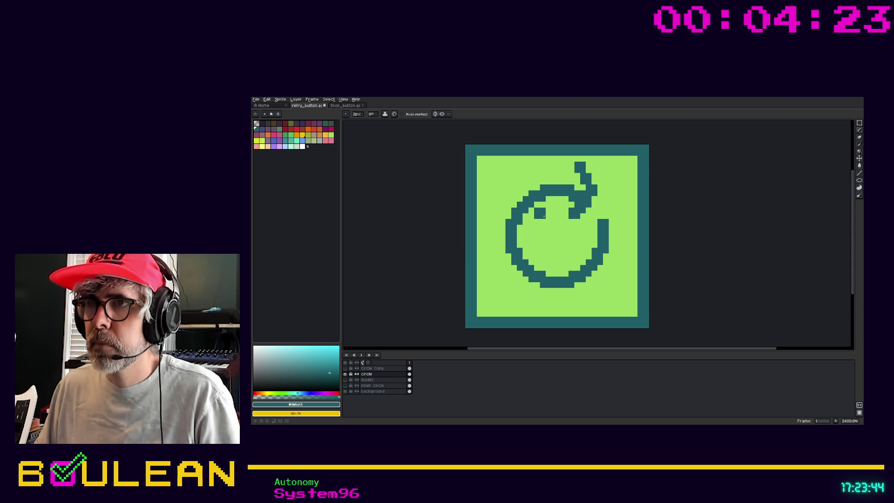
pyautogui.hotkey('ctrl', 'z')
pyautogui.hotkey('ctrl', 'z')
pyautogui.hotkey('ctrl', 'z')
pyautogui.hotkey('ctrl', 'z')
pyautogui.hotkey('ctrl', 'z')
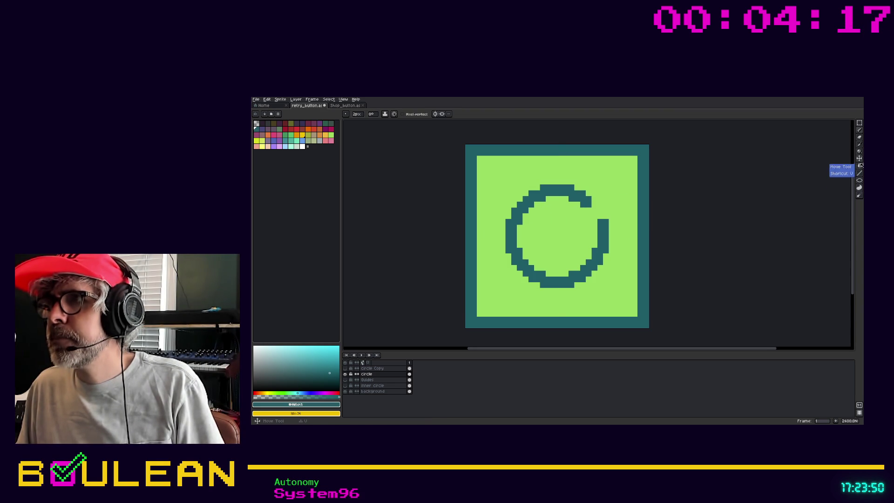
# Step: Switch to a 2px pencil and tidy the pixels at the ring's upper-right end
pyautogui.click(860, 195)
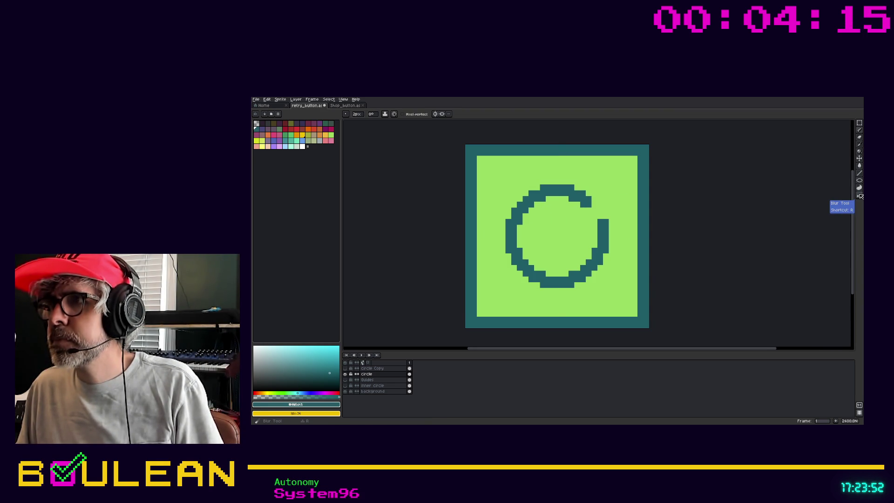
pyautogui.click(356, 115)
pyautogui.press('b')
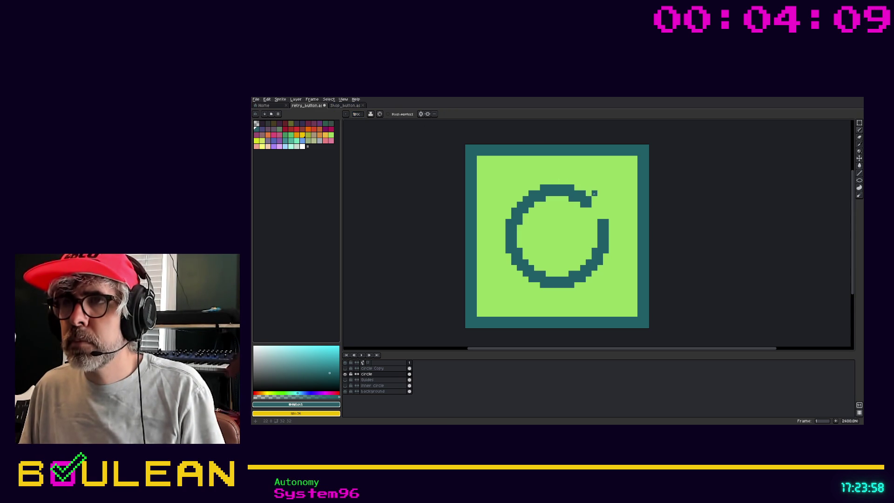
pyautogui.press('e')
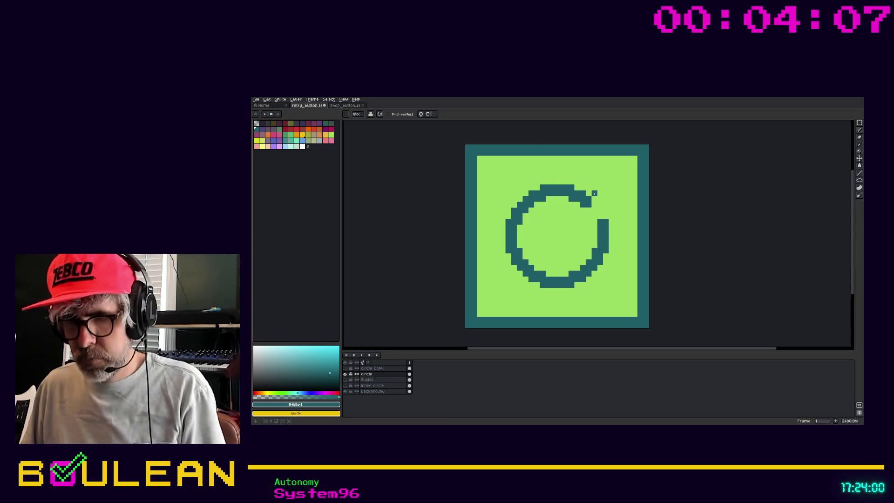
pyautogui.click(594, 193)
pyautogui.click(589, 196)
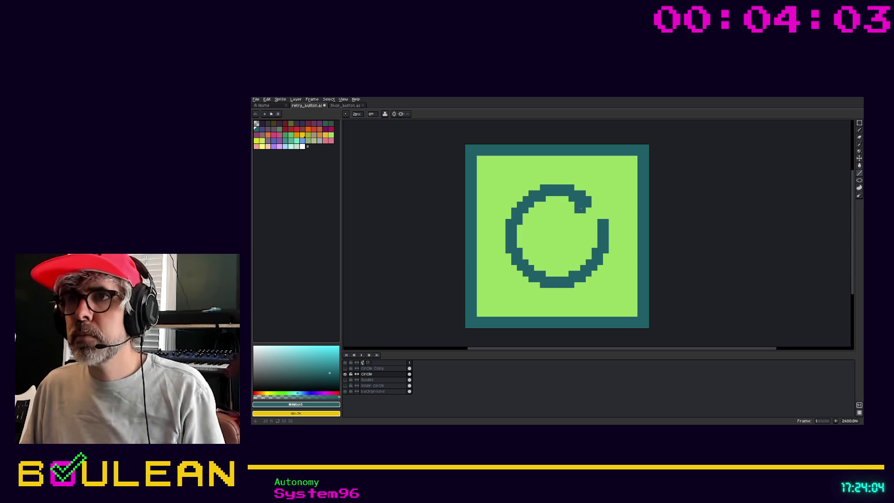
# Step: Draw the dark teal arrowhead strokes at the ring's end, fix stray blocks, and marquee-select it
pyautogui.moveTo(590, 195); pyautogui.dragTo(591, 173)
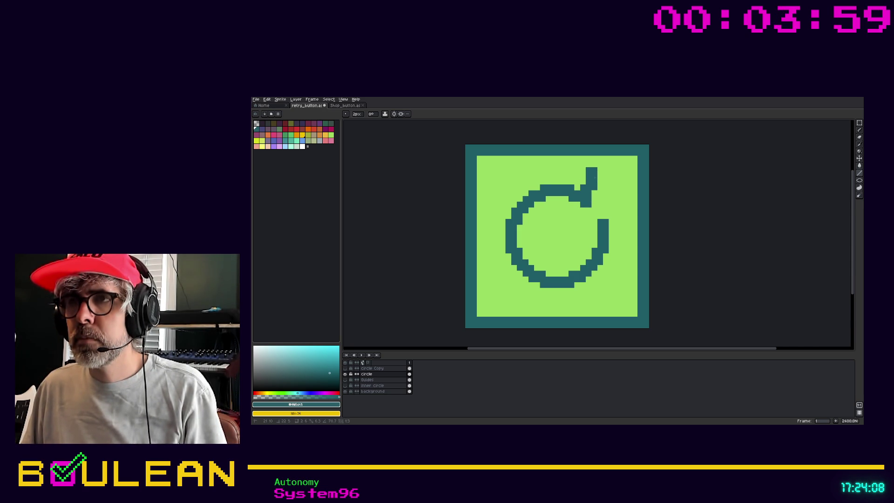
pyautogui.moveTo(593, 177)
pyautogui.mouseDown()
pyautogui.moveTo(574, 175)
pyautogui.moveTo(581, 172)
pyautogui.moveTo(560, 215)
pyautogui.mouseUp()
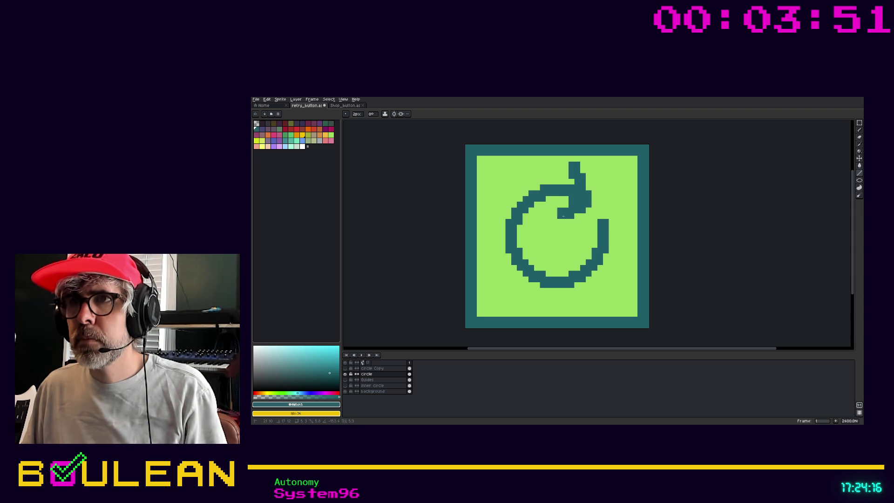
pyautogui.click(554, 269)
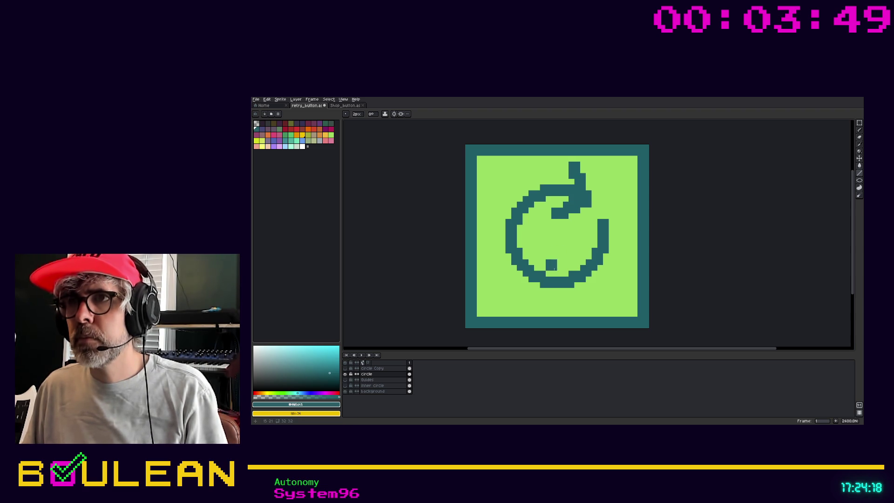
pyautogui.hotkey('ctrl', 'z')
pyautogui.click(604, 216)
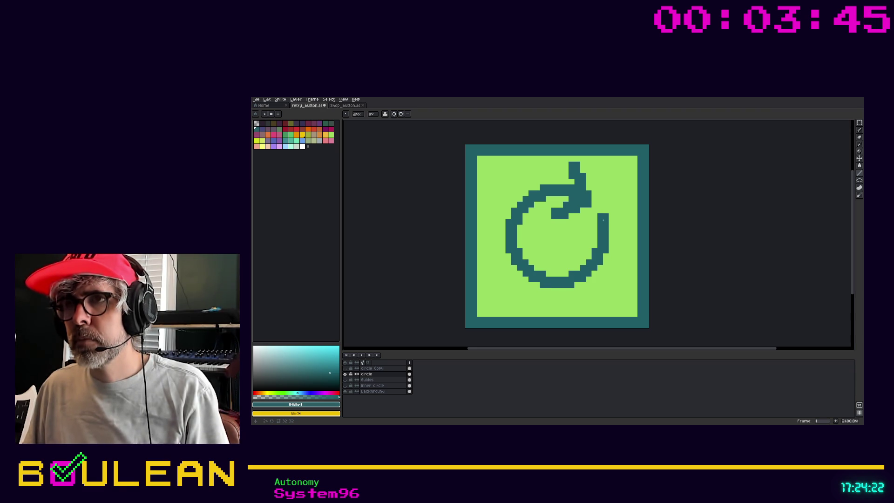
pyautogui.hotkey('ctrl', 'z')
pyautogui.click(592, 226)
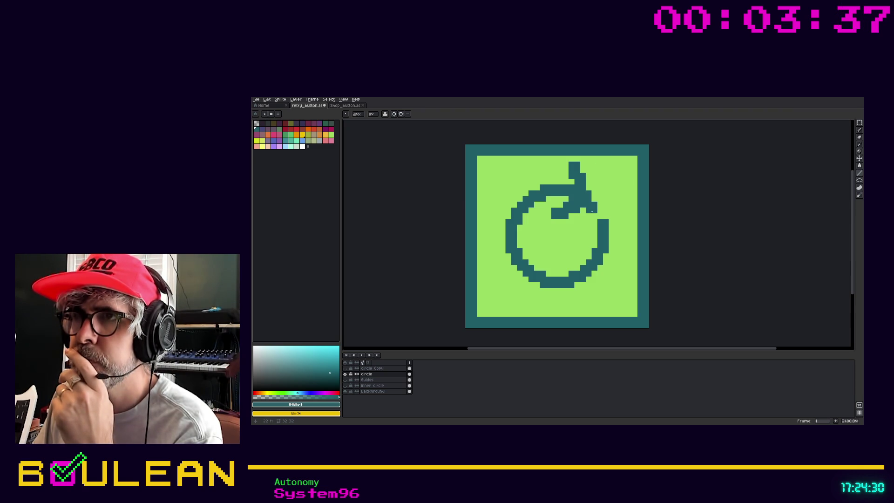
pyautogui.hotkey('ctrl', 'z')
pyautogui.hotkey('ctrl', 'y')
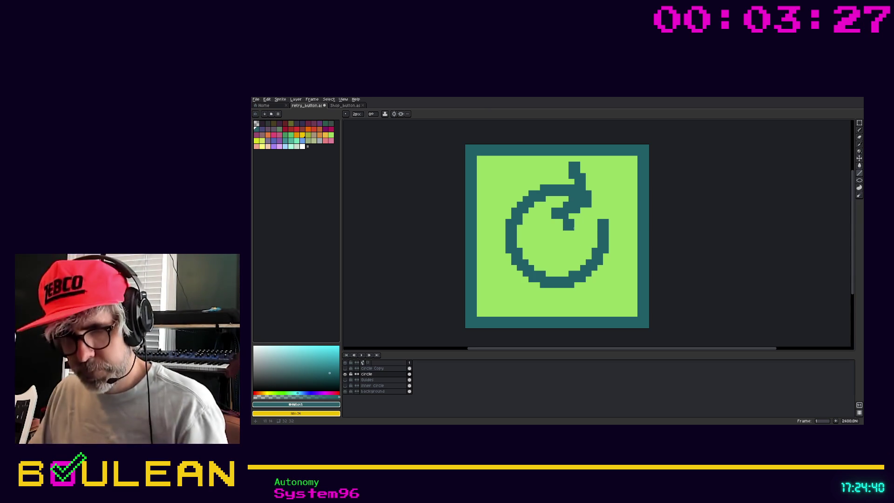
pyautogui.press('m')
pyautogui.moveTo(599, 226)
pyautogui.mouseDown()
pyautogui.moveTo(550, 160)
pyautogui.moveTo(603, 164)
pyautogui.mouseUp()
# Step: Try rotating and nudging the selected arrowhead, then undo the line and eraser strokes
pyautogui.hotkey('ctrl', 'z')
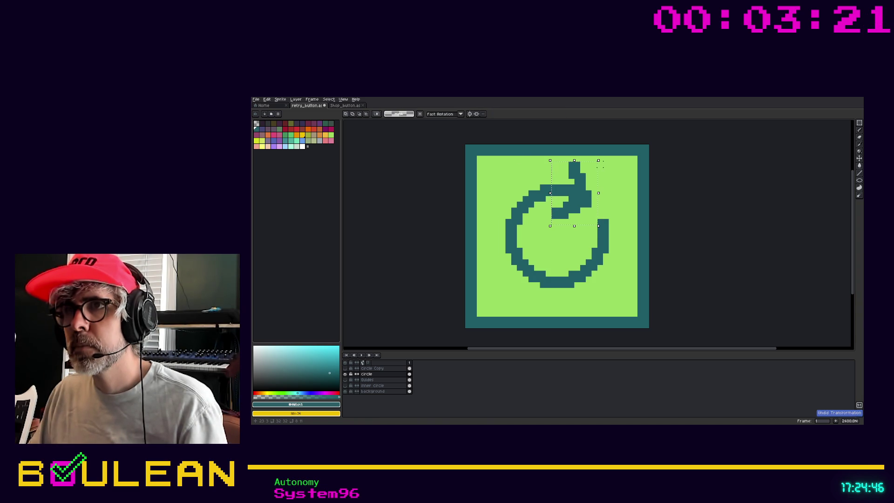
pyautogui.moveTo(607, 161); pyautogui.dragTo(609, 162)
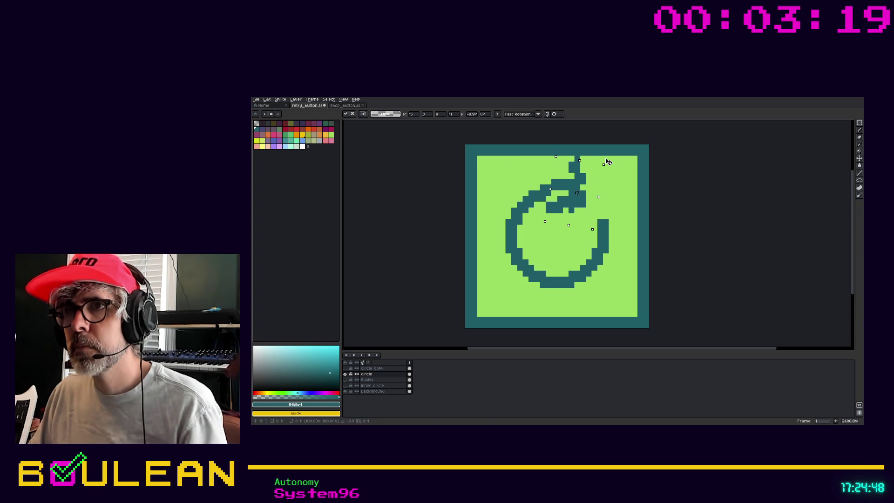
pyautogui.moveTo(582, 201)
pyautogui.mouseDown()
pyautogui.moveTo(584, 215)
pyautogui.moveTo(582, 207)
pyautogui.mouseUp()
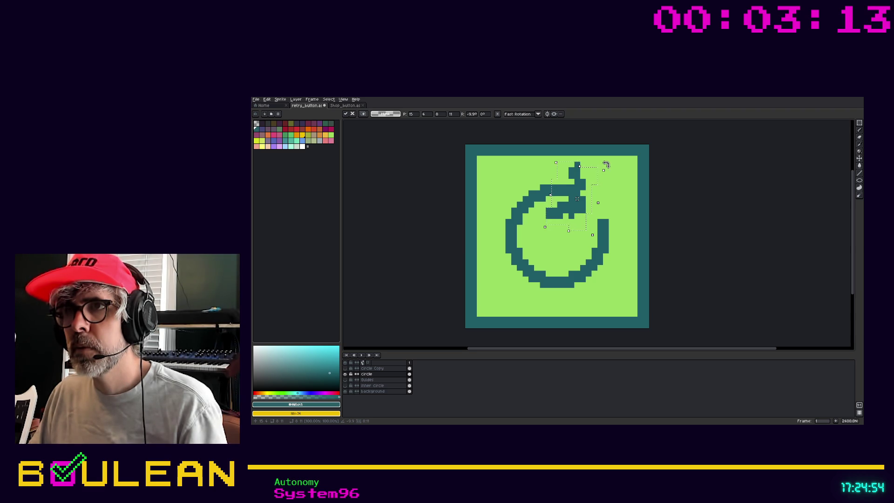
pyautogui.moveTo(606, 166); pyautogui.dragTo(600, 162)
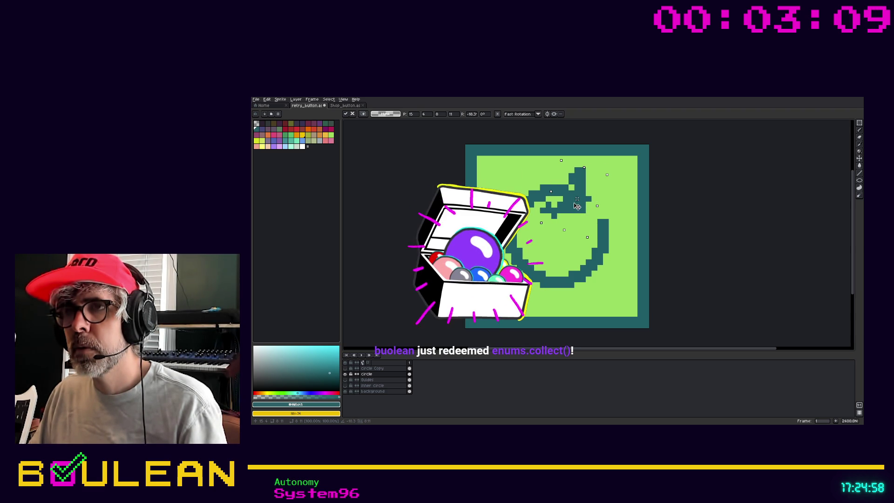
pyautogui.hotkey('ctrl', 'z')
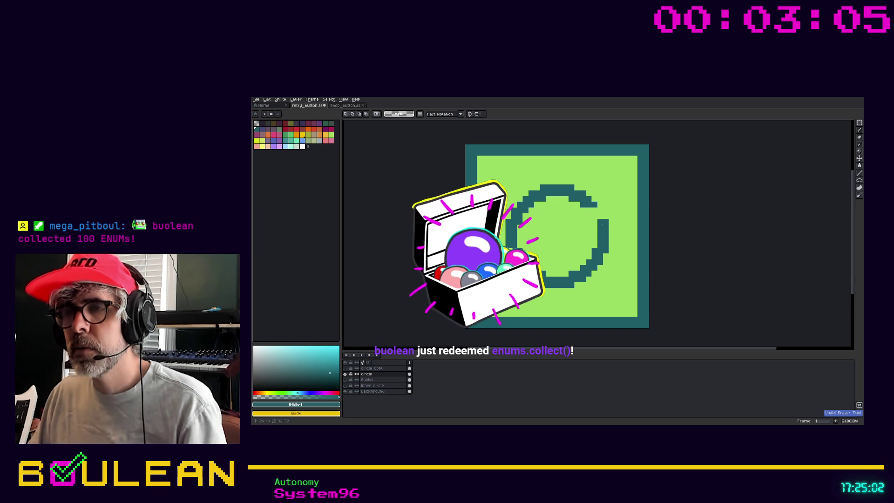
pyautogui.hotkey('ctrl', 'z')
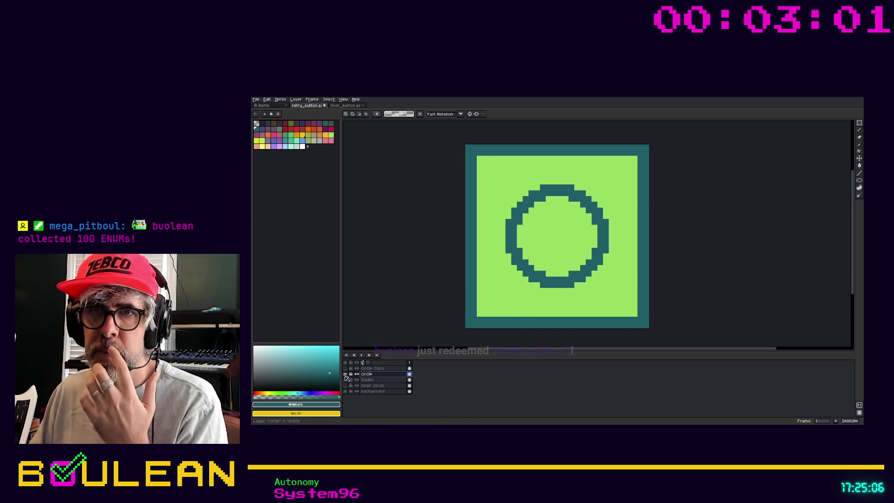
# Step: Hide the circle layer and add a new layer above it named 'Arrow'
pyautogui.click(345, 375)
pyautogui.rightClick(368, 375)
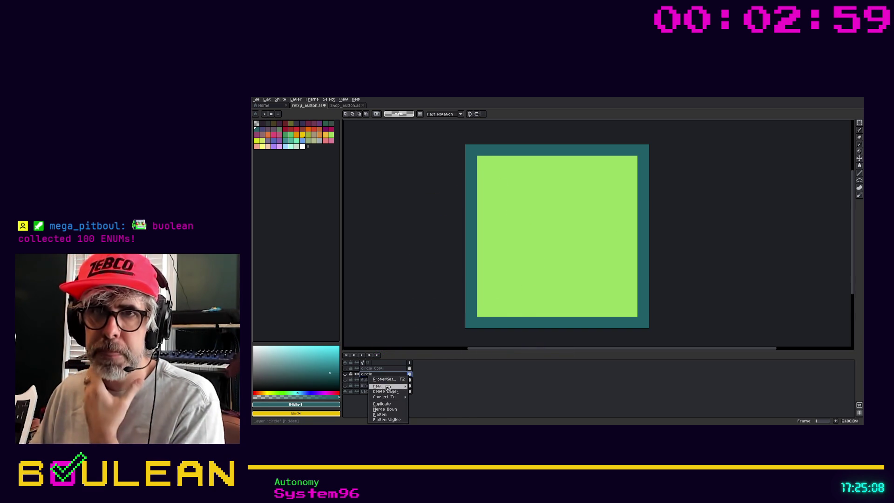
pyautogui.click(413, 386)
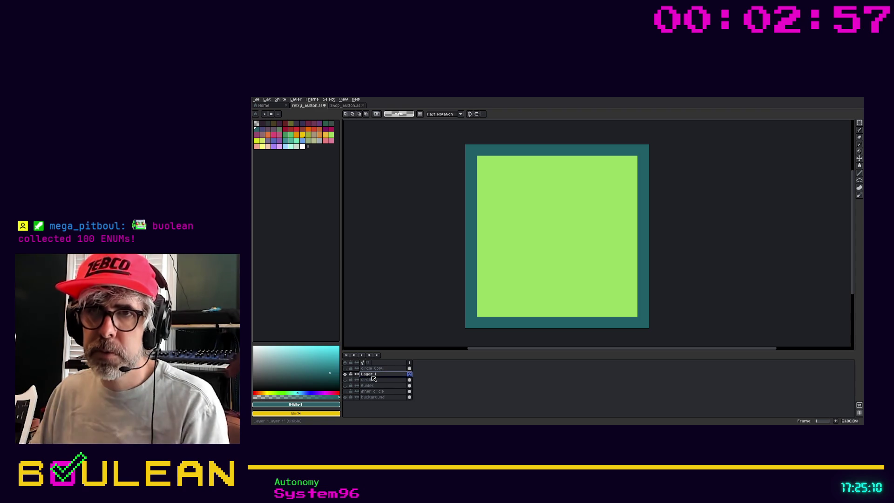
pyautogui.doubleClick(372, 375)
pyautogui.write('Arrow')
pyautogui.press('Return')
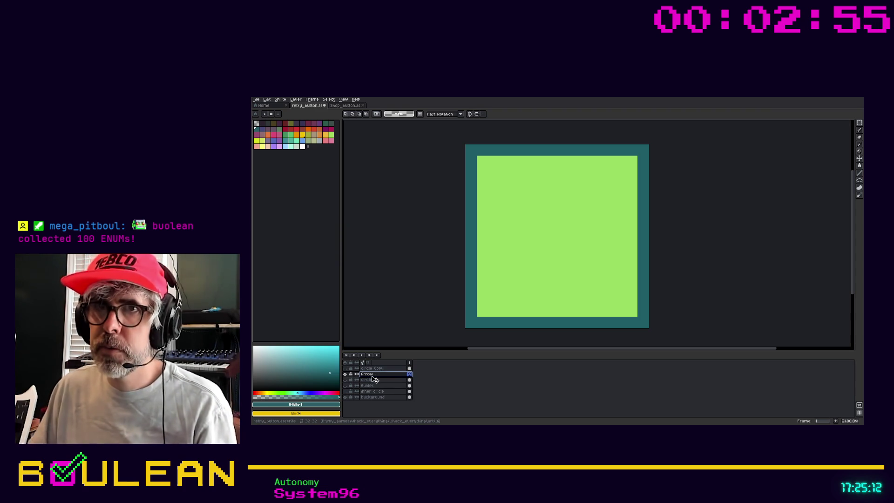
pyautogui.rightClick(373, 376)
pyautogui.click(327, 133)
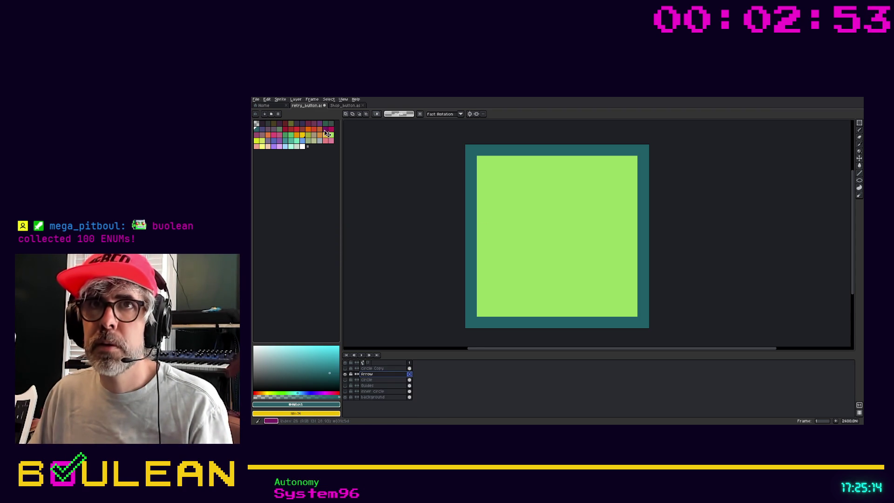
# Step: Draw a magenta ^-shaped chevron from two straight lines on the Arrow layer
pyautogui.click(326, 129)
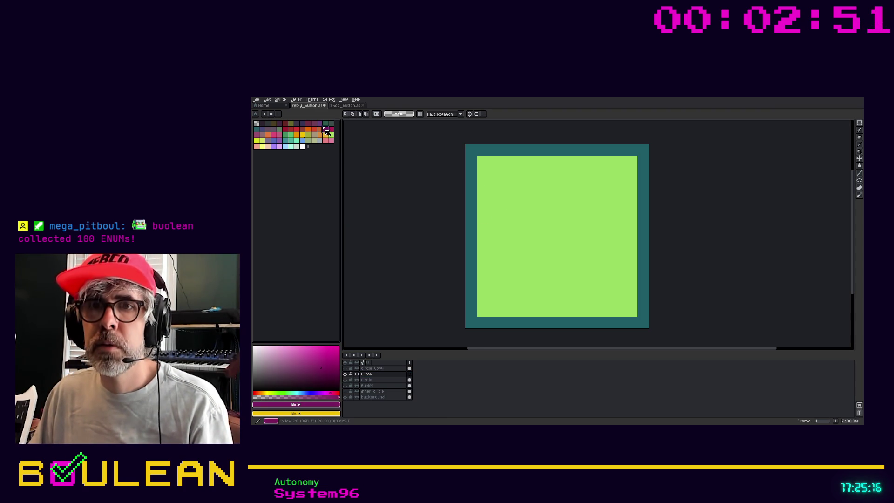
pyautogui.press('l')
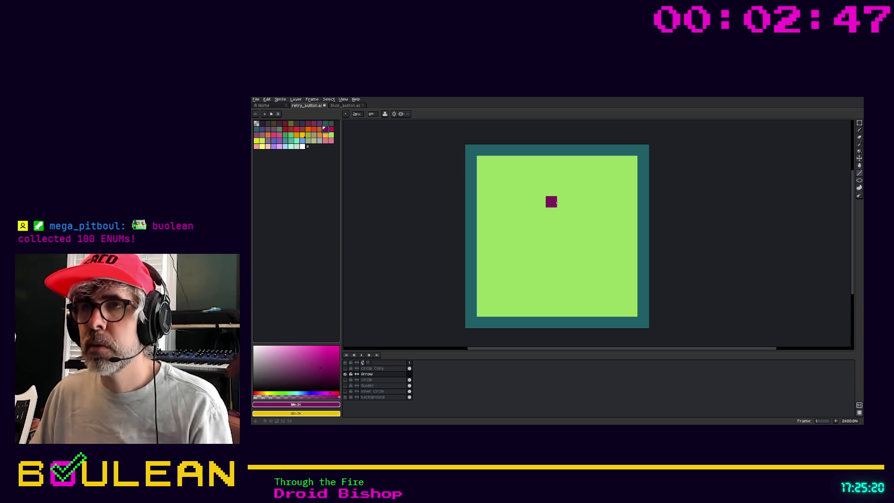
pyautogui.moveTo(554, 202); pyautogui.dragTo(528, 230)
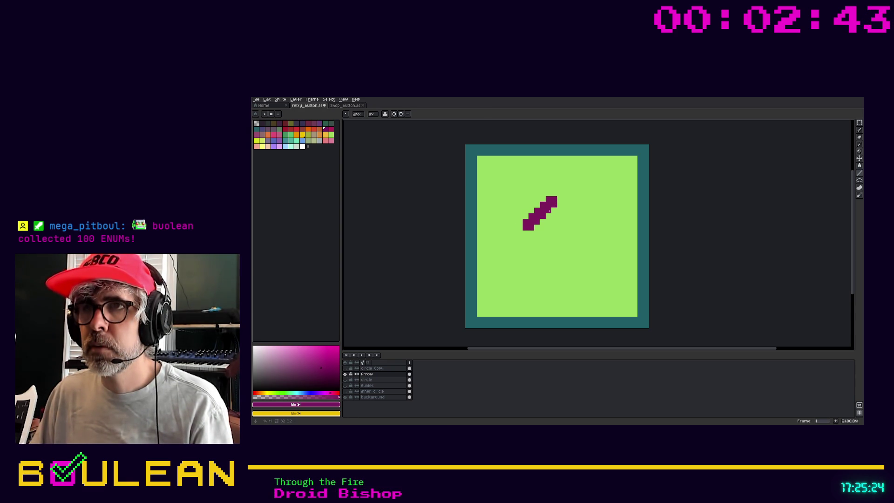
pyautogui.moveTo(553, 201); pyautogui.dragTo(578, 227)
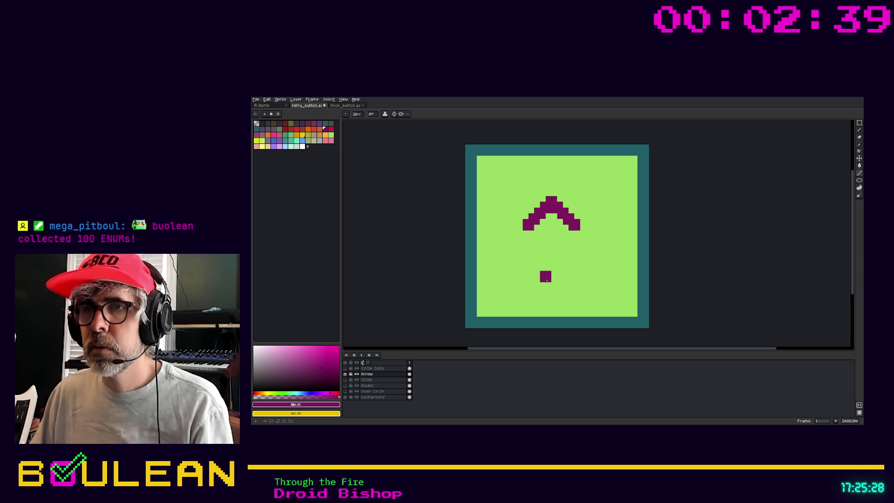
# Step: Select the chevron, flip it vertically and rotate it about 46° into an L-shaped corner
pyautogui.press('m')
pyautogui.moveTo(597, 247)
pyautogui.mouseDown()
pyautogui.moveTo(524, 192)
pyautogui.moveTo(599, 248)
pyautogui.mouseUp()
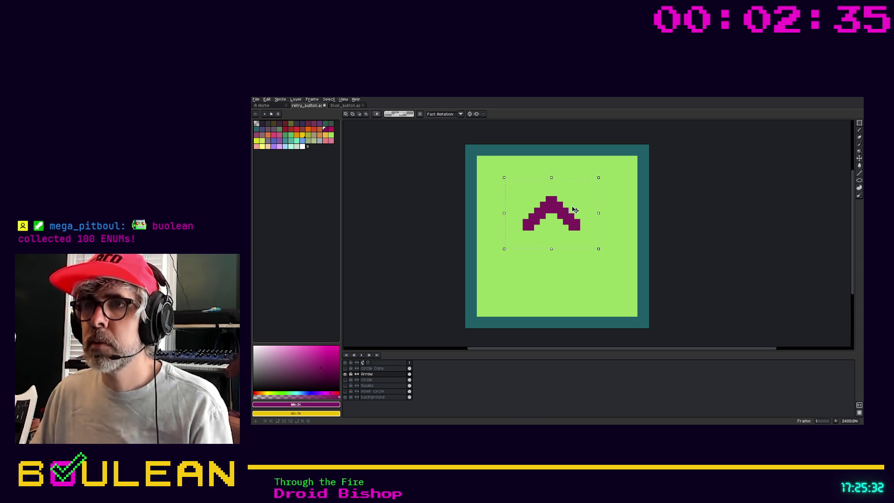
pyautogui.hotkey('shift', 'u')
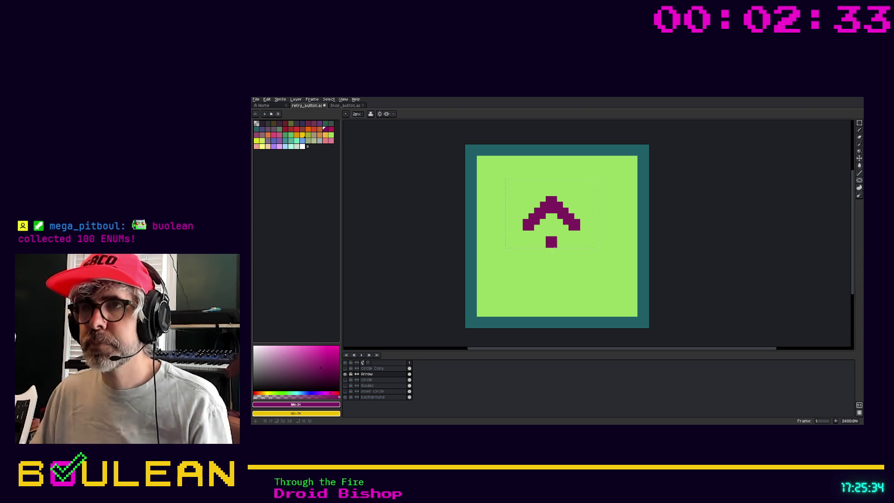
pyautogui.hotkey('shift', 'v')
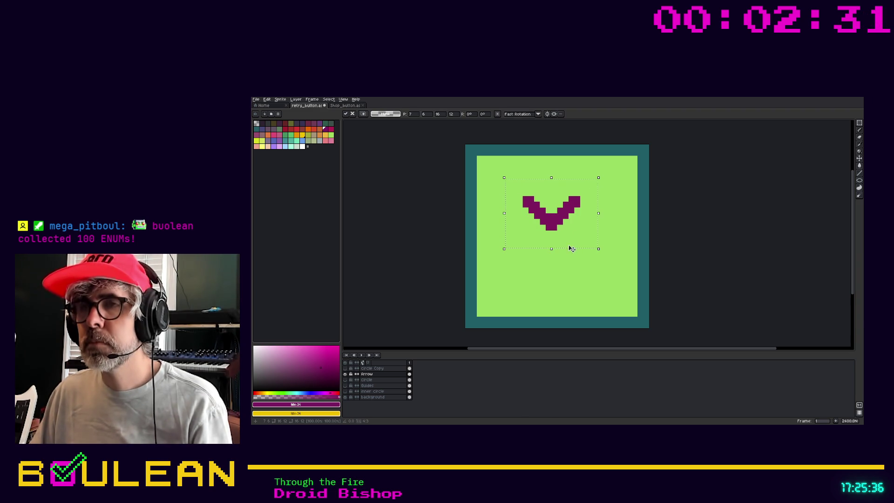
pyautogui.moveTo(600, 172)
pyautogui.mouseDown()
pyautogui.moveTo(583, 154)
pyautogui.moveTo(561, 152)
pyautogui.mouseUp()
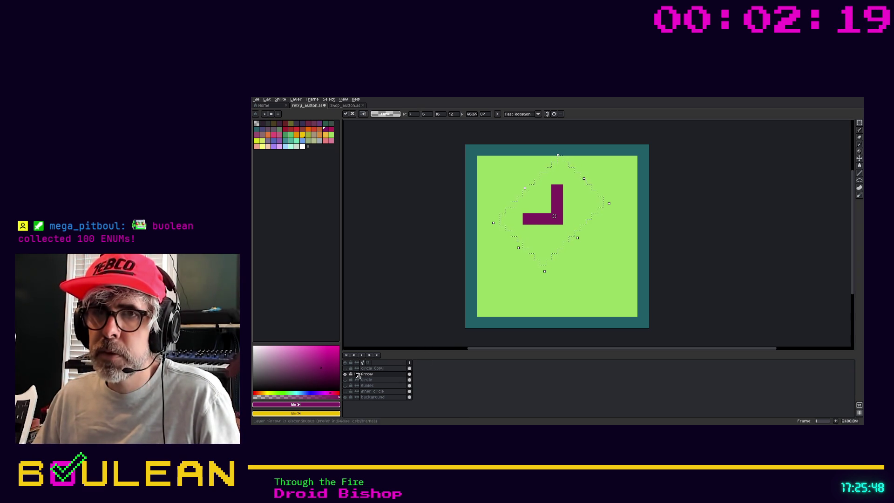
# Step: Show the circle layer again and settle the rotated arrowhead at the teal ring's upper-right end
pyautogui.click(345, 380)
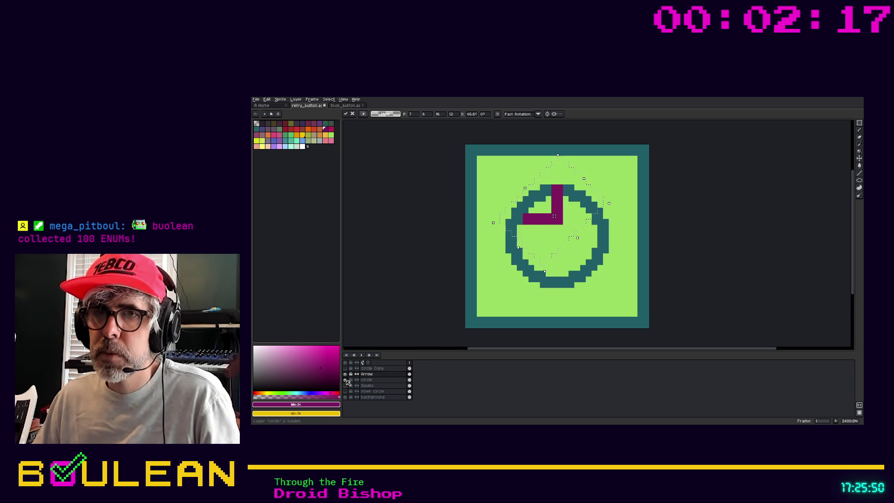
pyautogui.moveTo(544, 222); pyautogui.dragTo(584, 214)
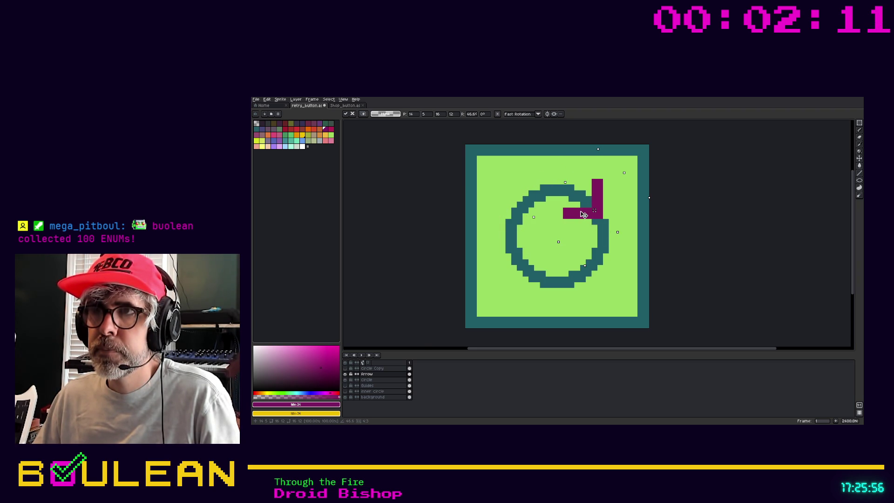
pyautogui.press('Left')
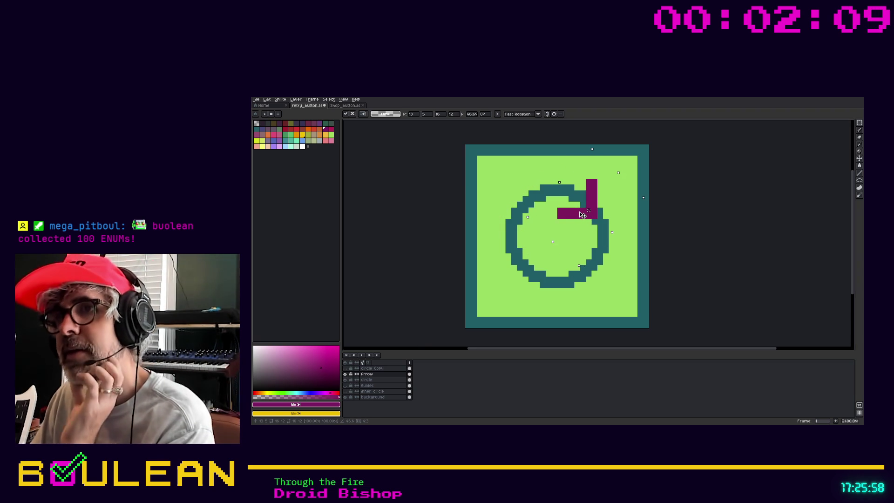
pyautogui.moveTo(583, 215); pyautogui.dragTo(573, 207)
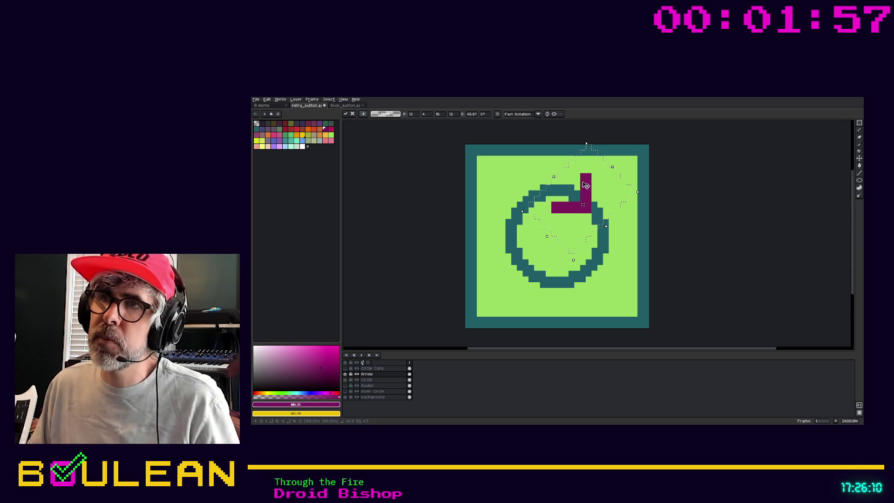
pyautogui.press('Return')
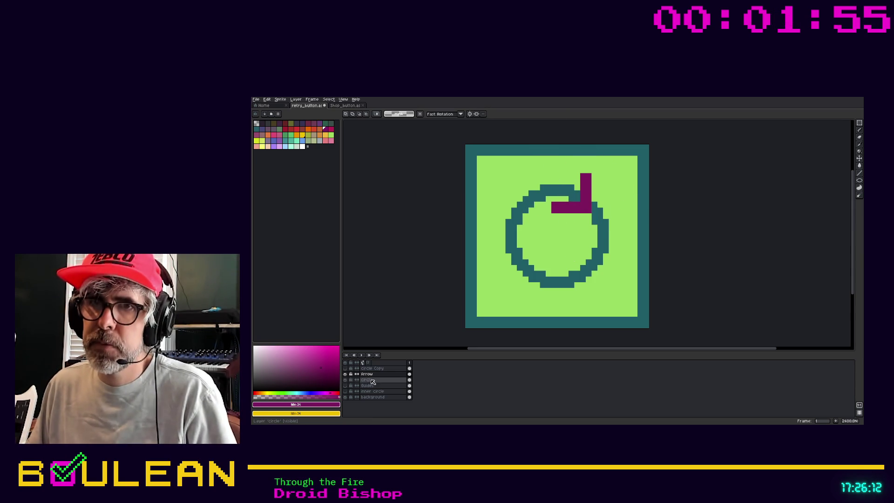
# Step: Erase the teal ring's top-right pixels on the circle layer to open a gap
pyautogui.click(372, 381)
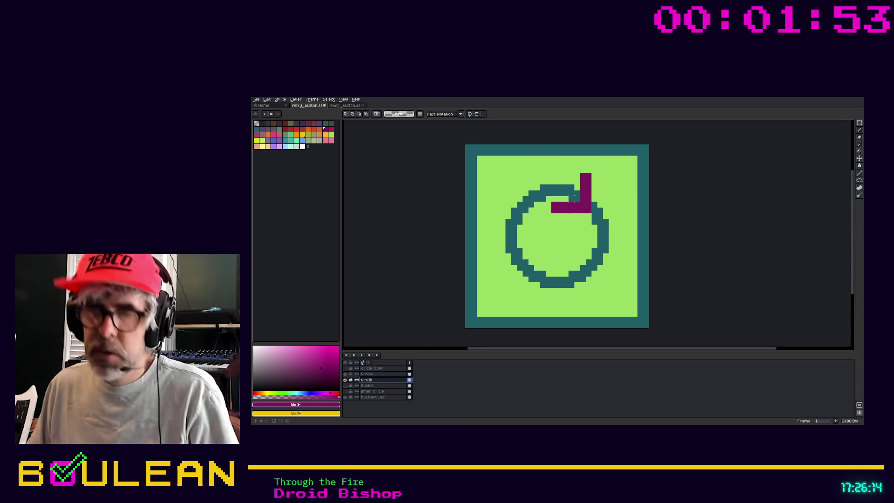
pyautogui.press('e')
pyautogui.moveTo(598, 218)
pyautogui.mouseDown()
pyautogui.moveTo(597, 207)
pyautogui.moveTo(598, 219)
pyautogui.mouseUp()
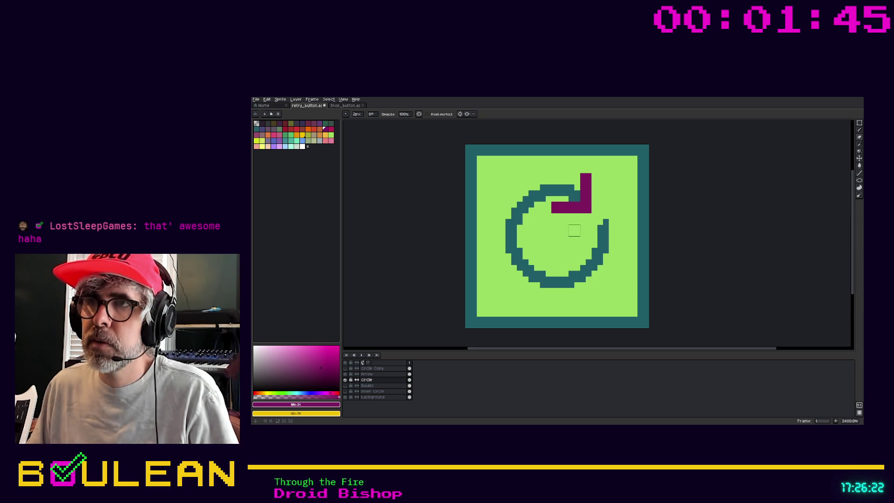
pyautogui.click(607, 223)
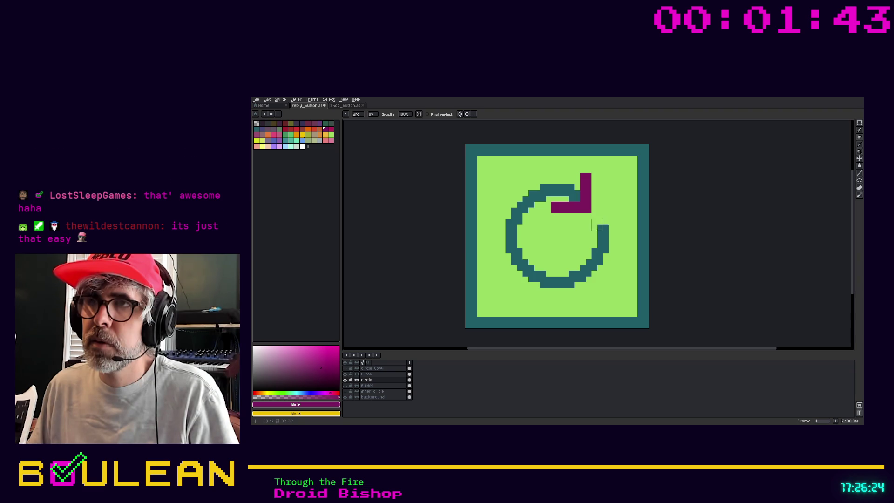
# Step: Move the arrowhead on the Arrow layer down and right to the gap's end
pyautogui.click(367, 374)
pyautogui.press('v')
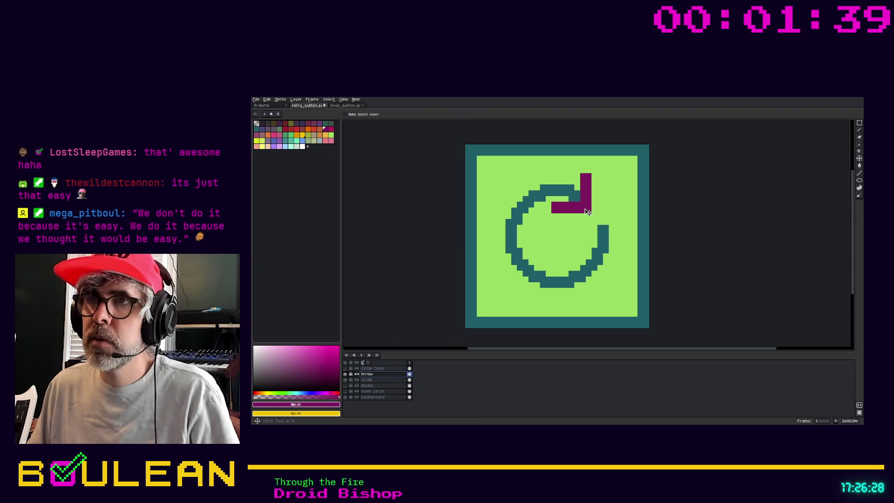
pyautogui.moveTo(588, 212); pyautogui.dragTo(594, 219)
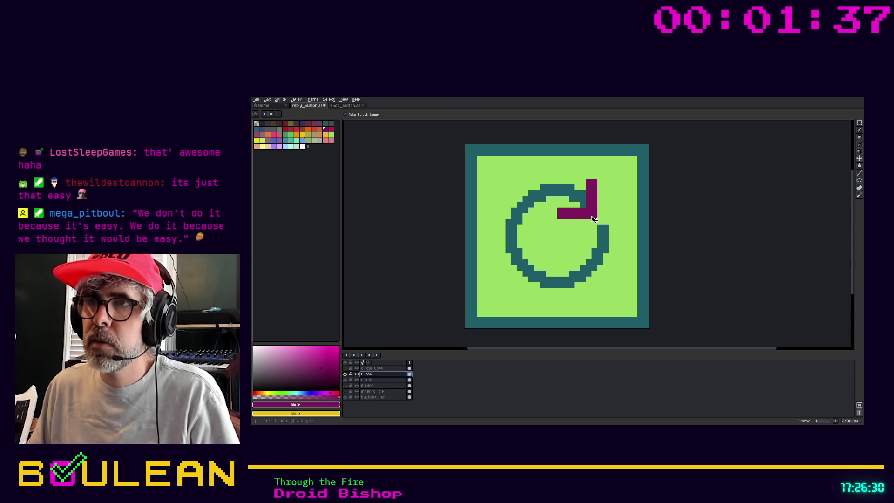